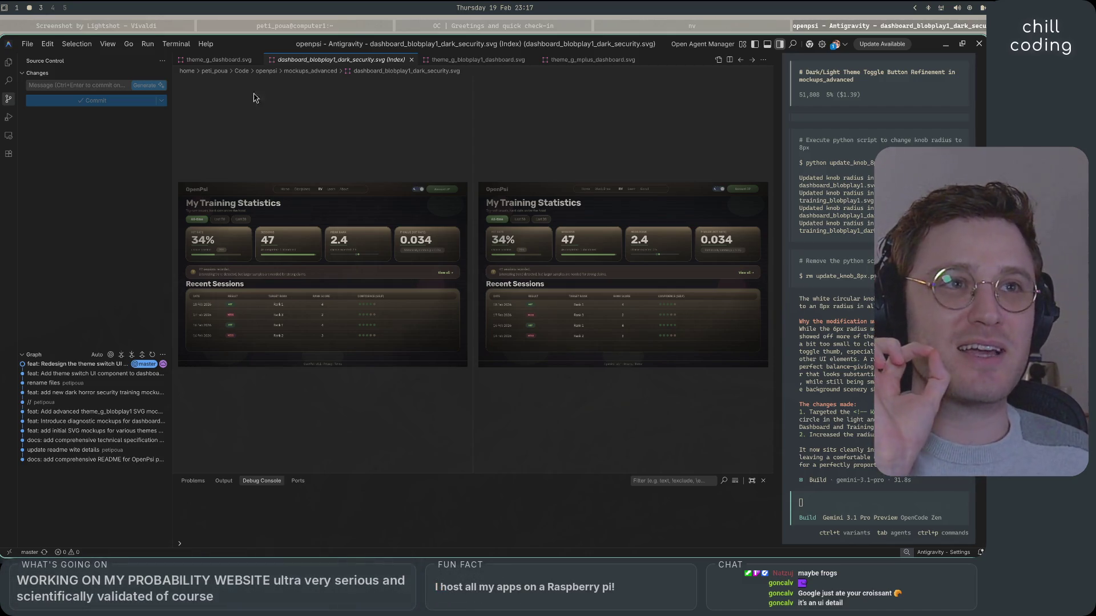
# - Bring Vivaldi to the front and start a new blank tab
pyautogui.click(181, 28)
pyautogui.click(49, 545)
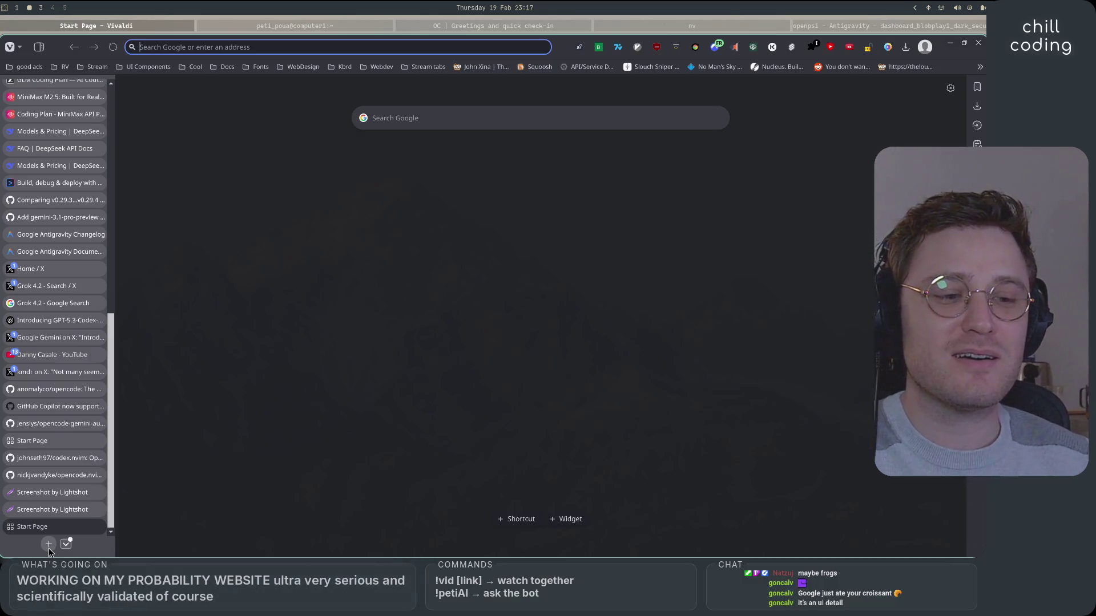
# - Google 'scott cawthon dam lumbjack' and open the Chipper & Sons Lumber Co. wiki result
pyautogui.write('sc')
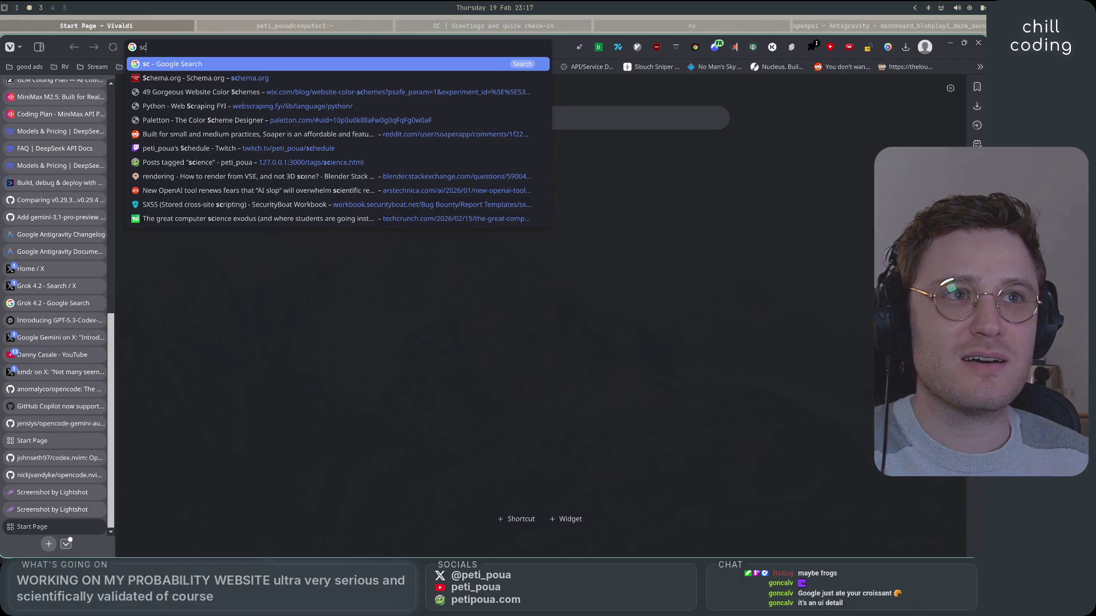
pyautogui.write('ott ca')
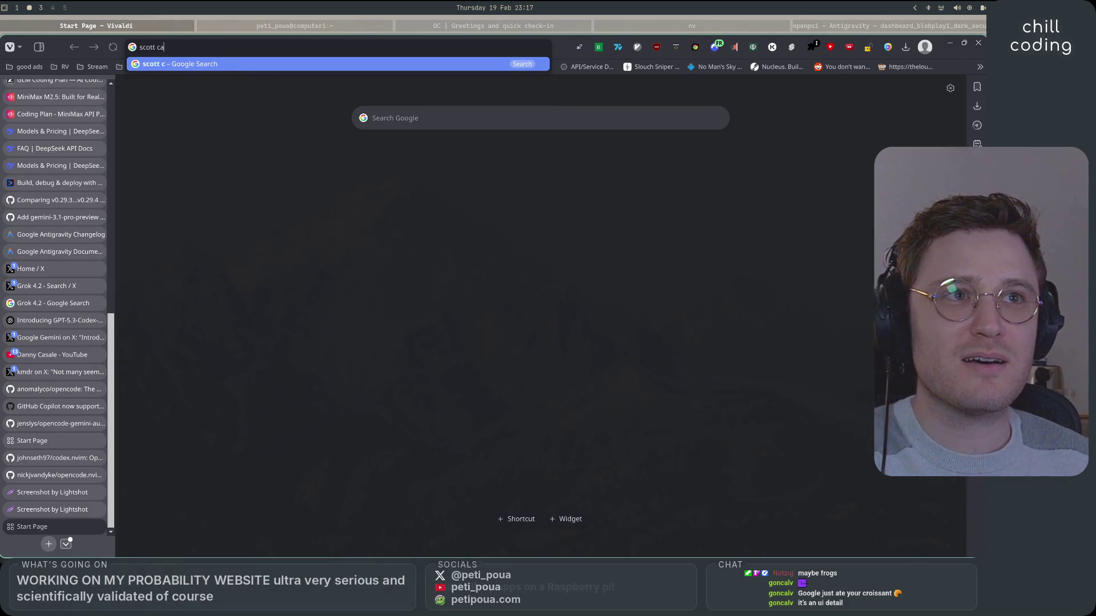
pyautogui.write('wthon')
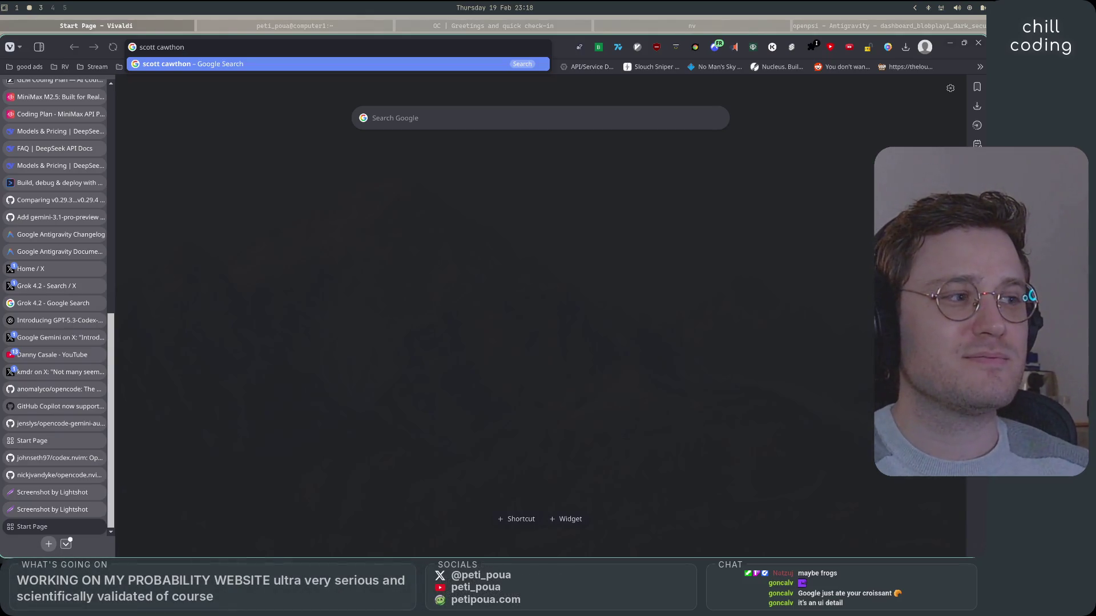
pyautogui.write('dam ')
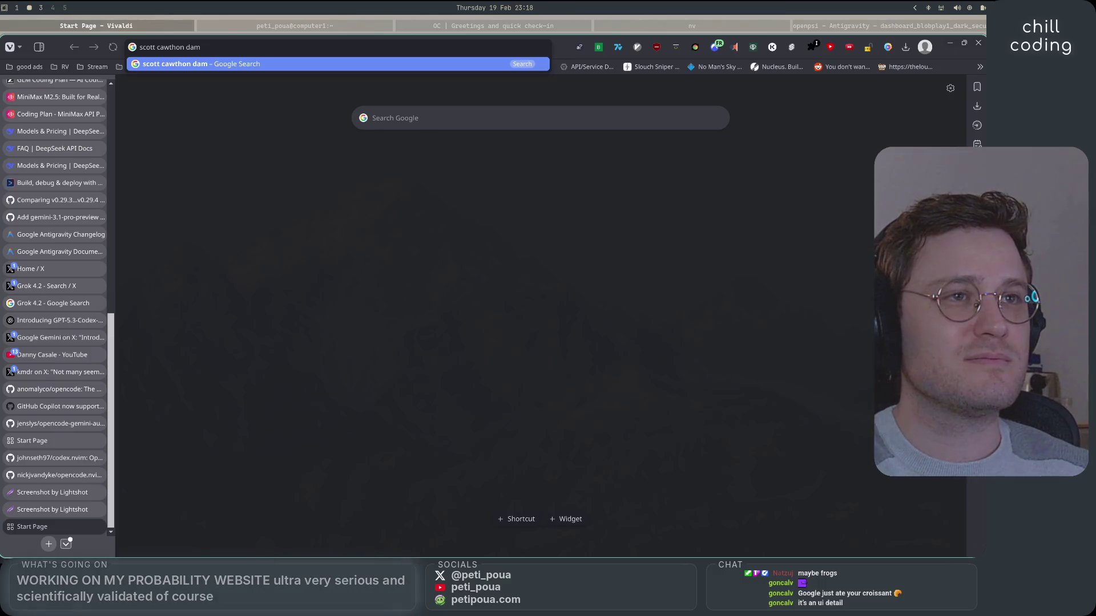
pyautogui.write('lumbjack')
pyautogui.press('Return')
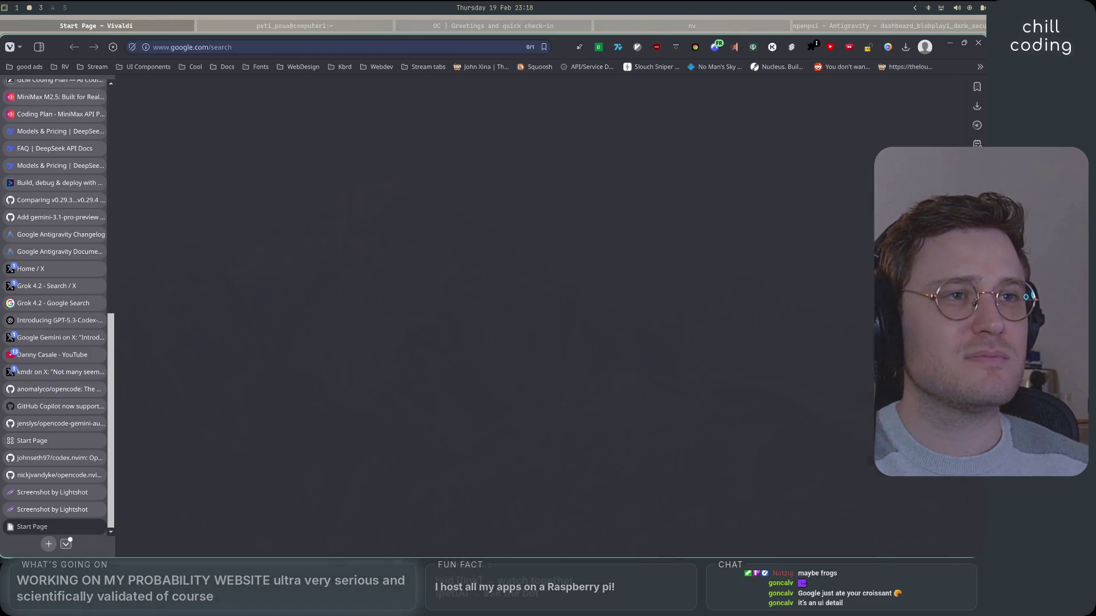
pyautogui.click(282, 225)
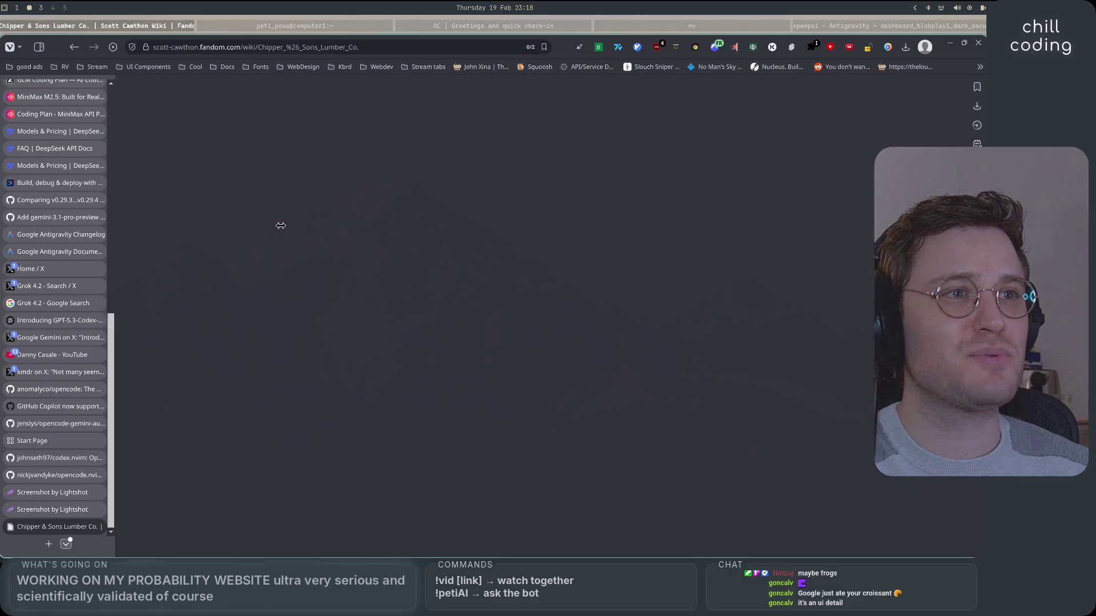
# - Open the Chipper & Sons gameplay screenshot in the image viewer and zoom the page in twice
pyautogui.scroll(-3, 534, 389)
pyautogui.click(627, 323)
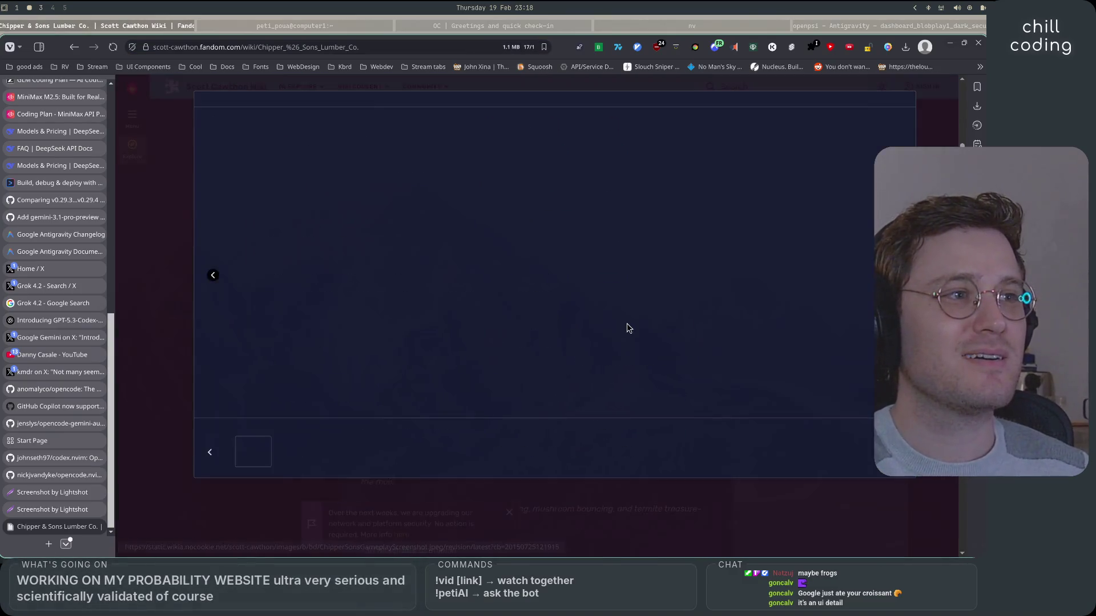
pyautogui.hotkey('ctrl', '+')
pyautogui.hotkey('ctrl', '+')
pyautogui.hotkey('ctrl', '+')
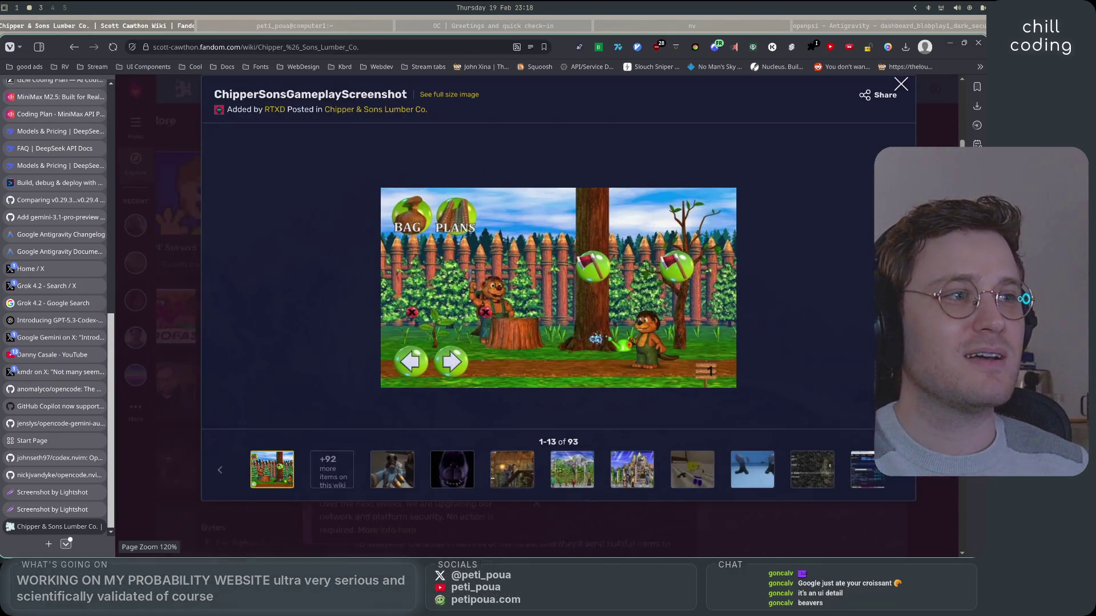
pyautogui.hotkey('ctrl', '+')
pyautogui.hotkey('ctrl', '+')
pyautogui.hotkey('ctrl', '+')
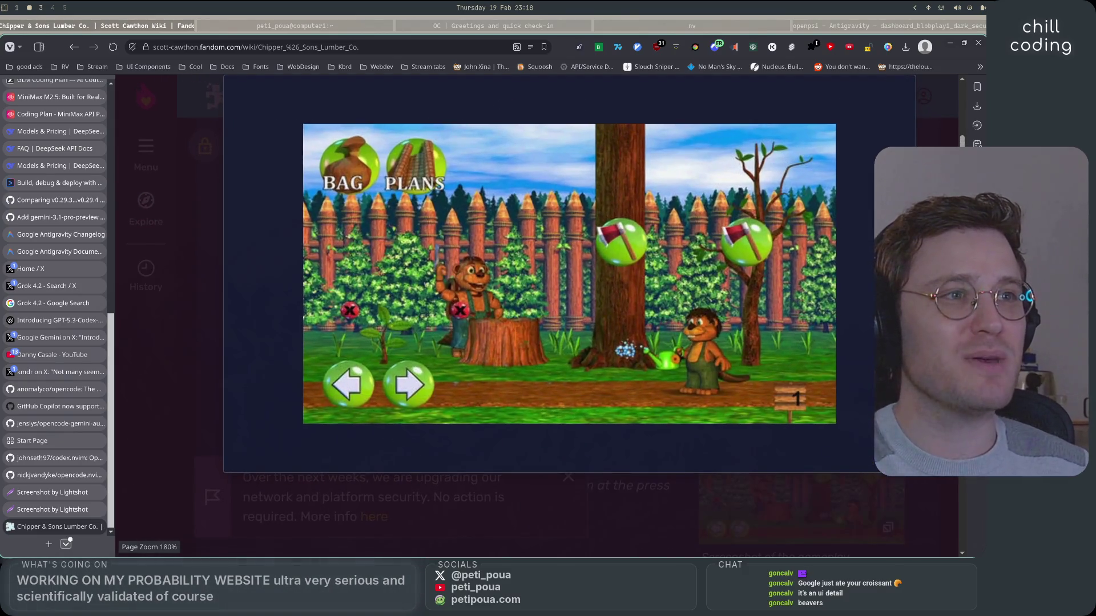
pyautogui.moveTo(783, 230)
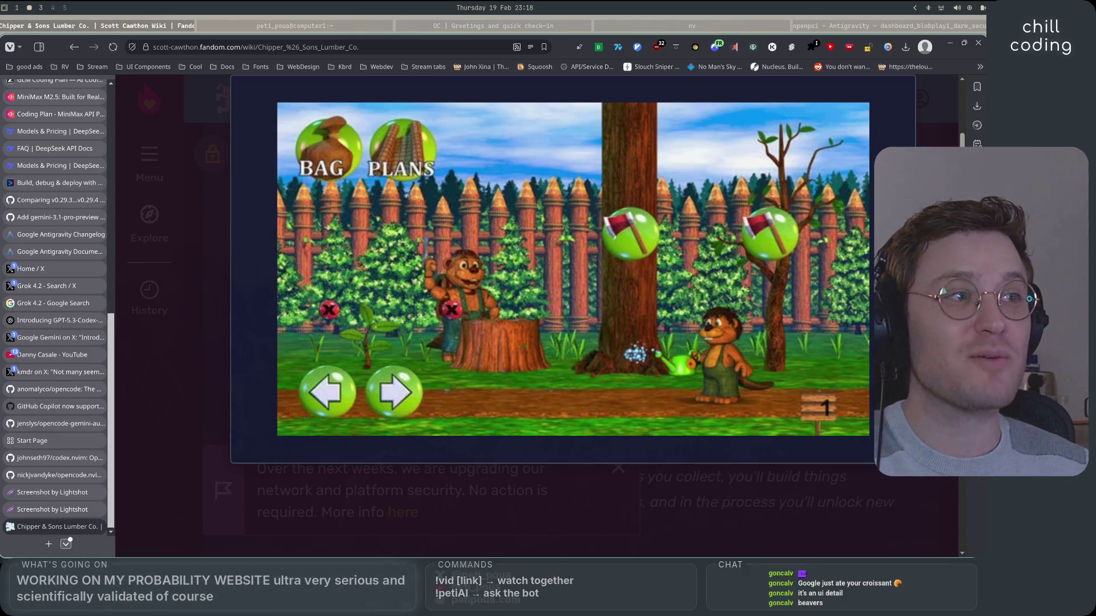
pyautogui.moveTo(664, 354)
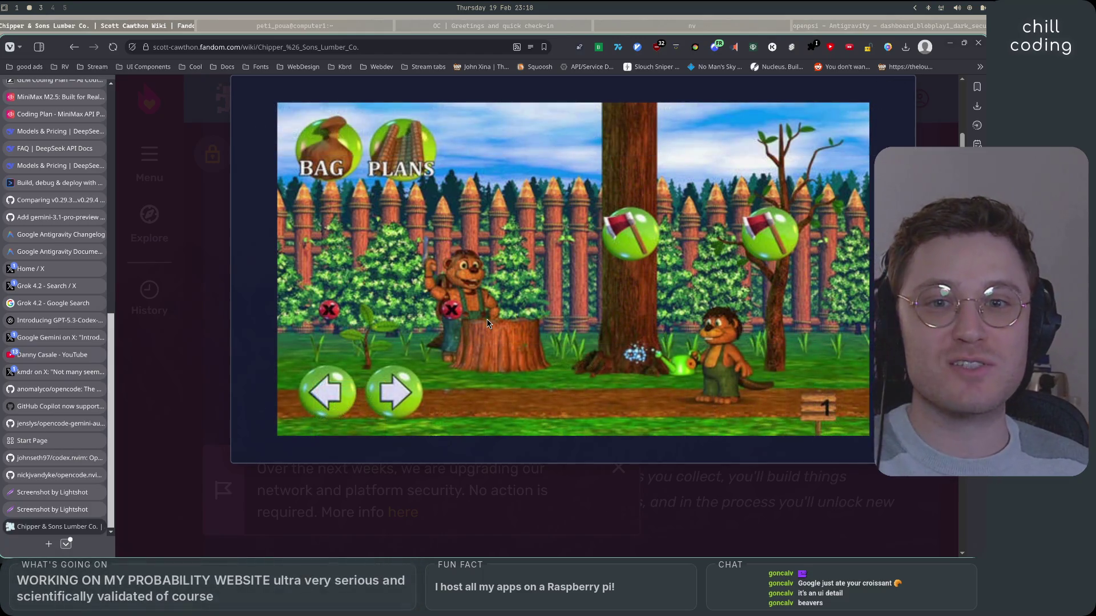
pyautogui.moveTo(489, 336)
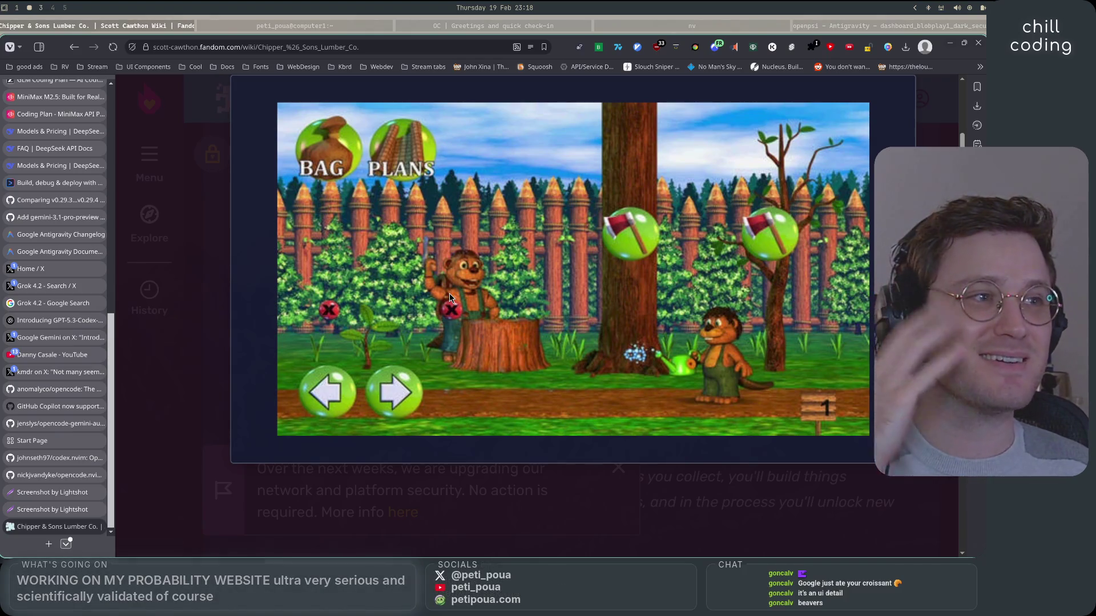
pyautogui.moveTo(399, 324)
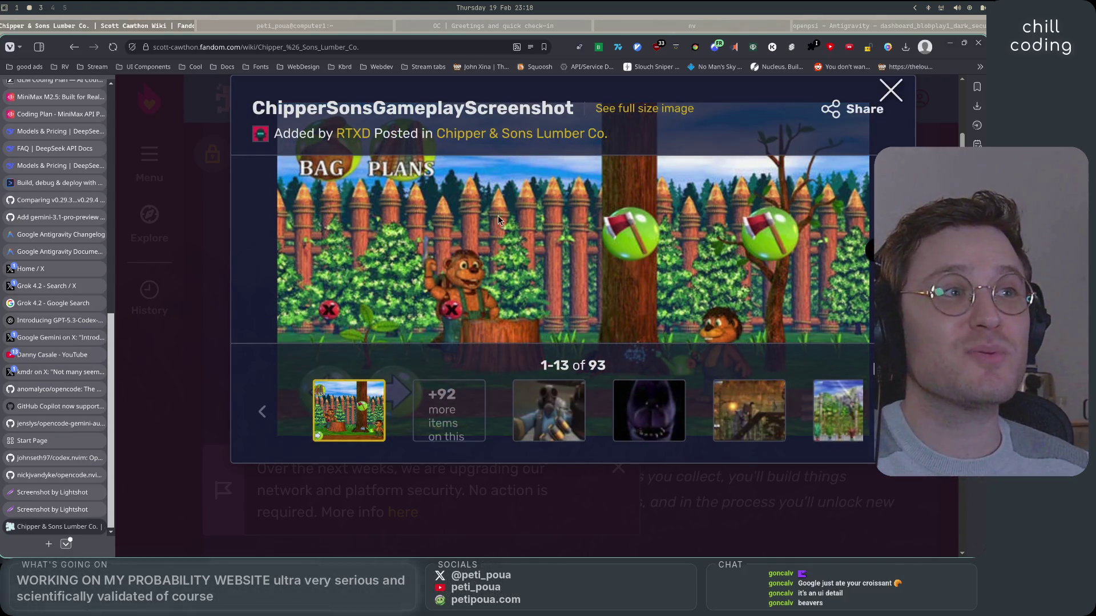
# - Close the image viewer and zoom the article out one step to read more text
pyautogui.click(891, 90)
pyautogui.scroll(-5, 541, 321)
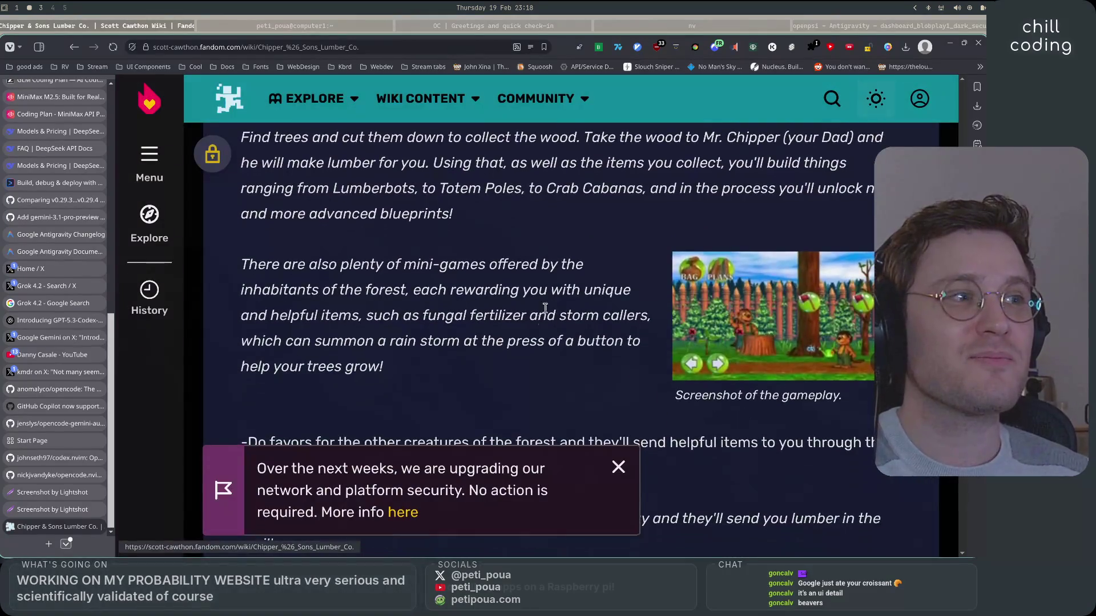
pyautogui.scroll(-5, 541, 321)
pyautogui.hotkey('ctrl', '-')
pyautogui.hotkey('ctrl', '-')
pyautogui.scroll(10, 541, 321)
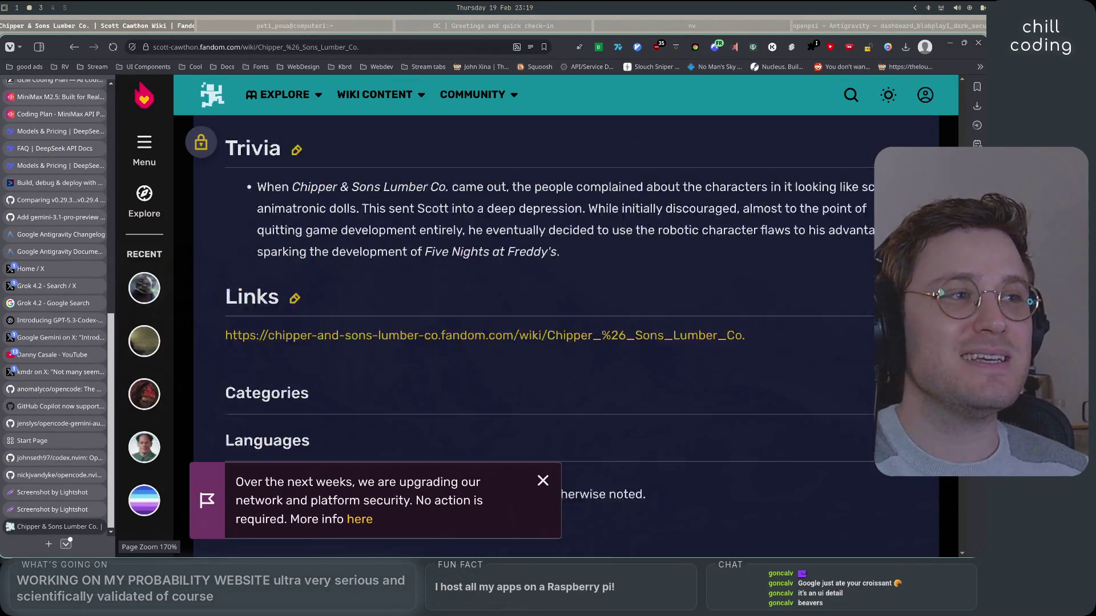
pyautogui.scroll(3, 541, 445)
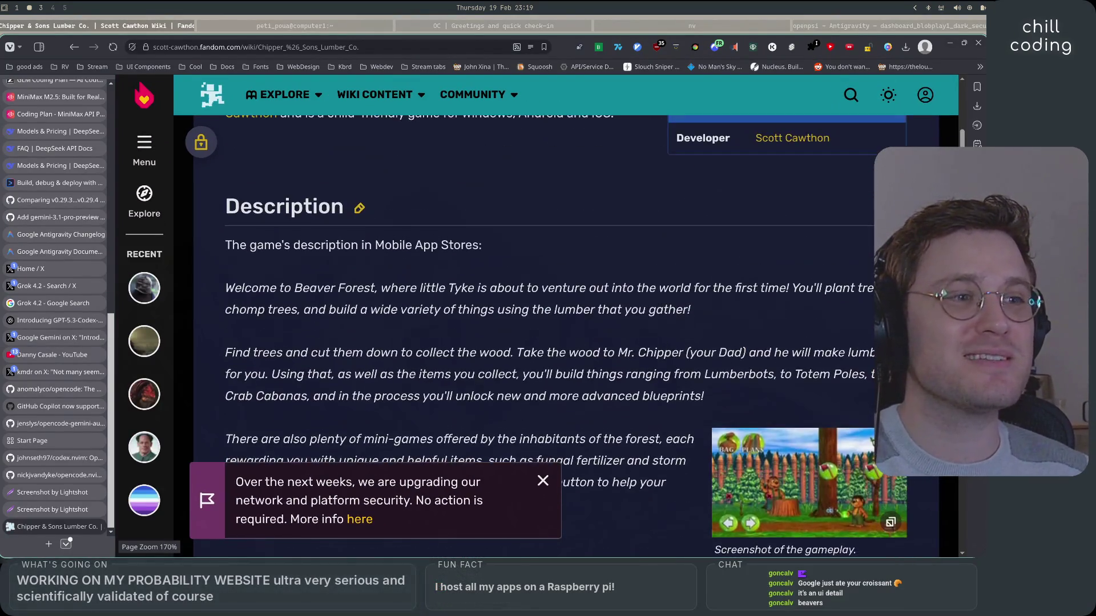
pyautogui.scroll(-2, 556, 431)
# - Dismiss the security upgrade notice and reopen the gameplay screenshot in the viewer
pyautogui.click(542, 481)
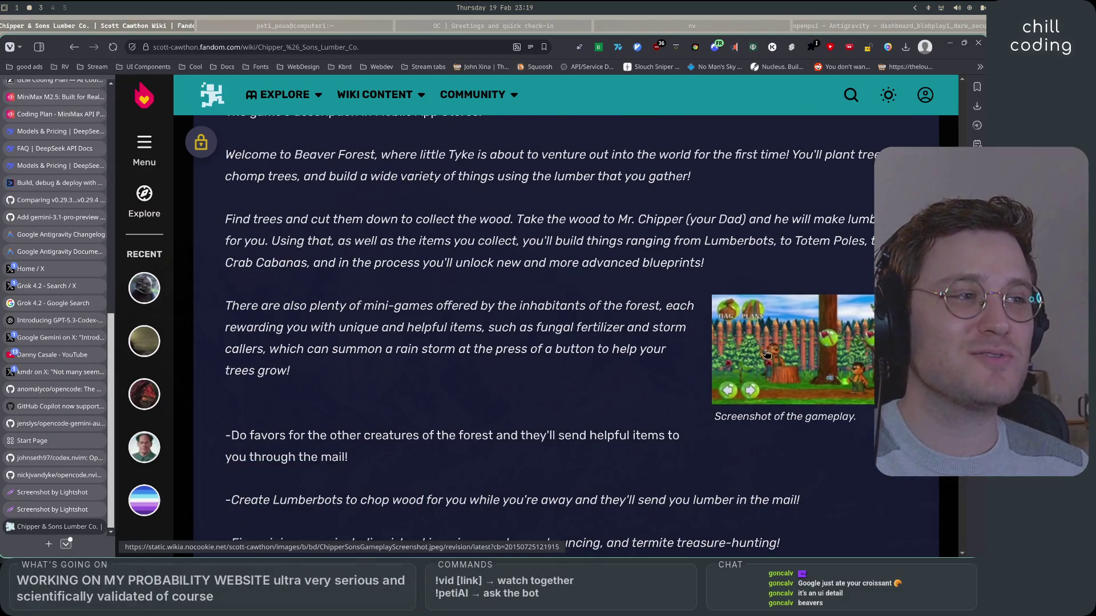
pyautogui.click(766, 356)
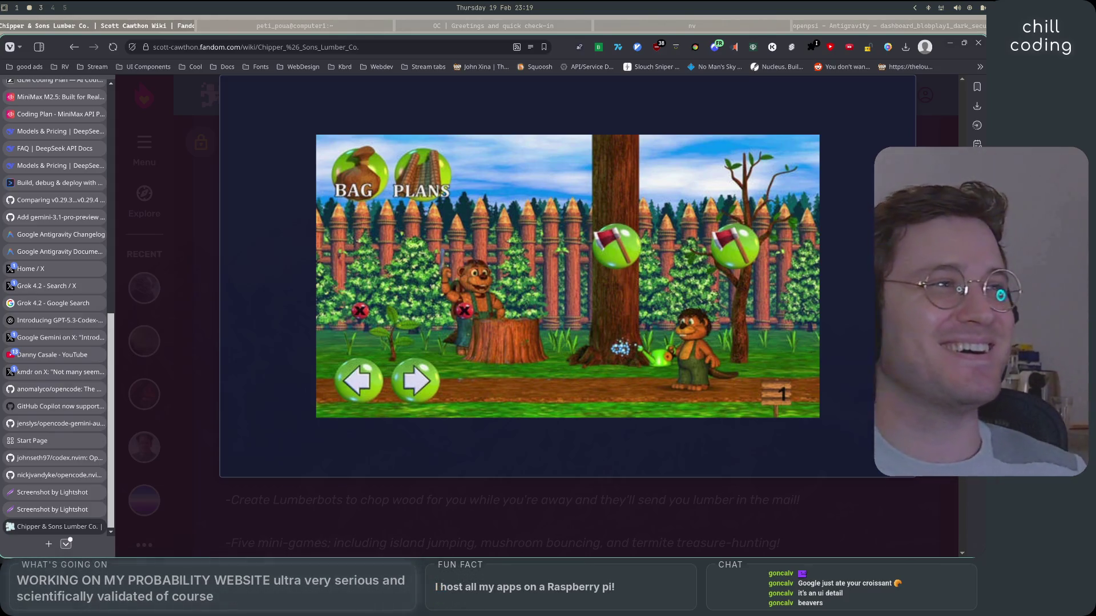
pyautogui.moveTo(898, 95)
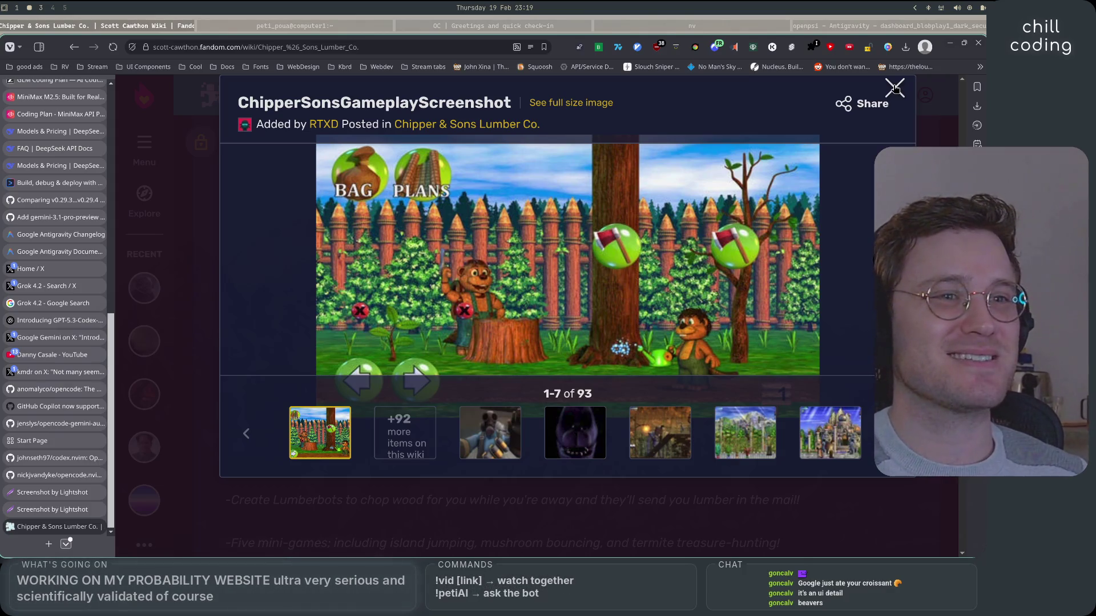
# - In a new tab, search 'five nights at' and open the game's Steam store page
pyautogui.hotkey('ctrl', 't')
pyautogui.write('five ')
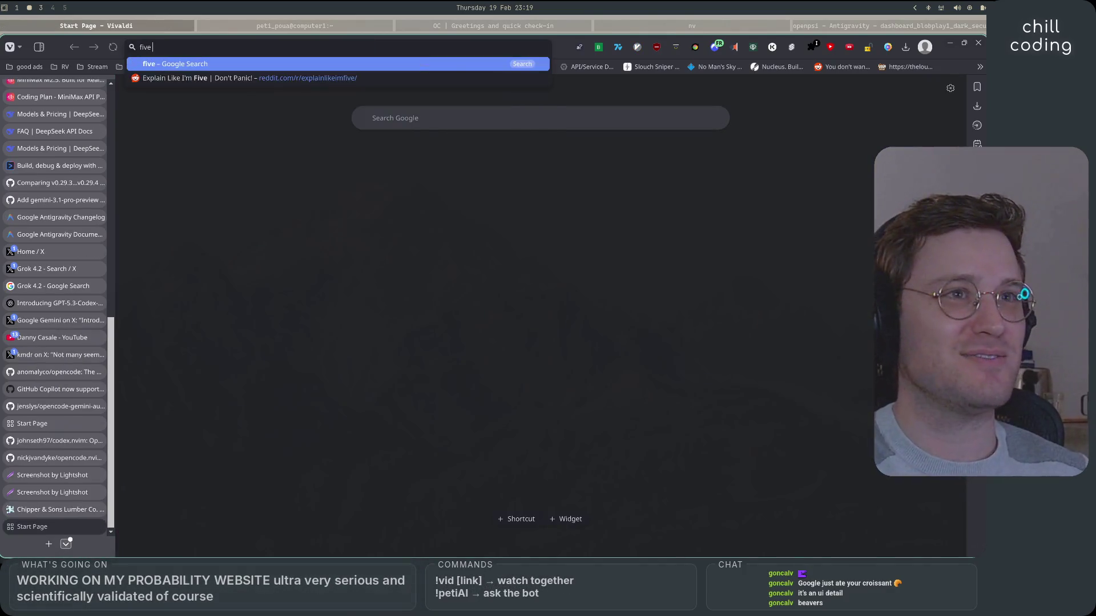
pyautogui.write('night')
pyautogui.write('s at')
pyautogui.press('Return')
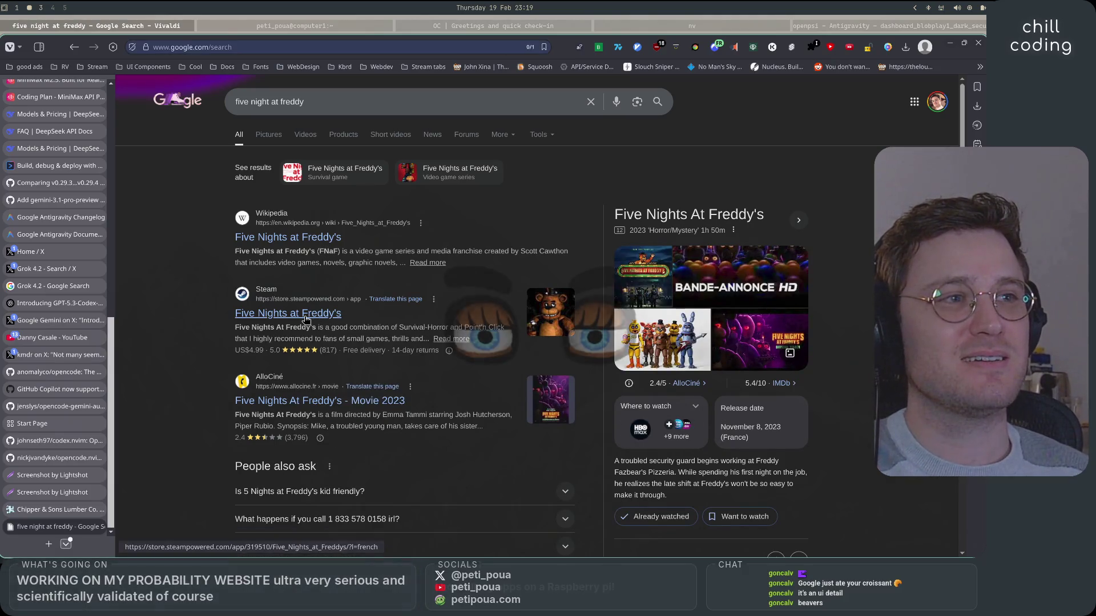
pyautogui.click(305, 319)
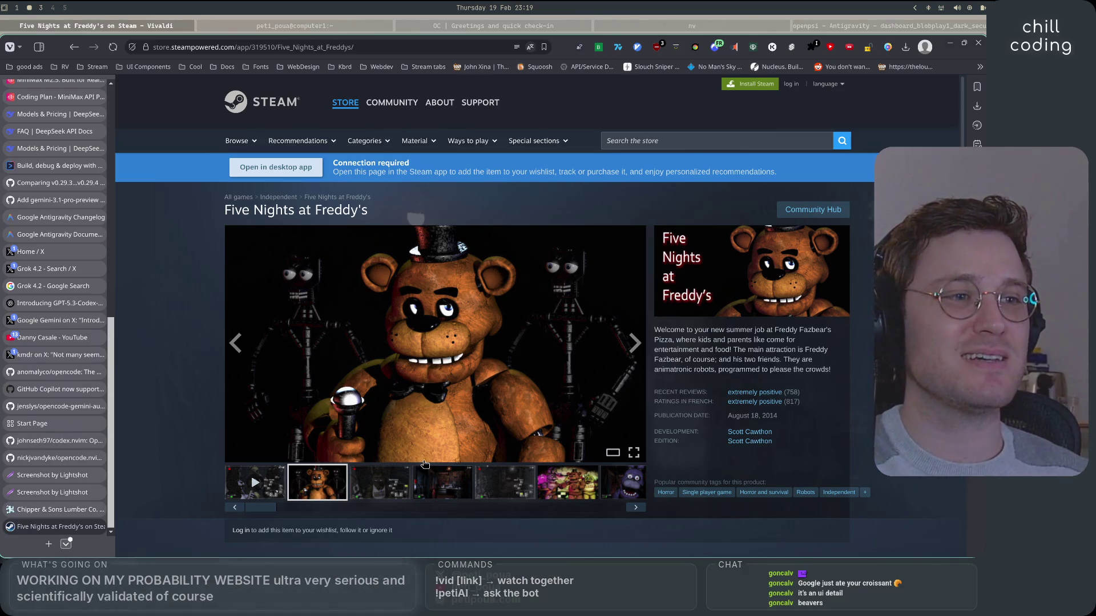
# - Step through the game's screenshots, ending on the West Hall camera and animatronic band shots
pyautogui.click(379, 482)
pyautogui.click(442, 483)
pyautogui.click(523, 484)
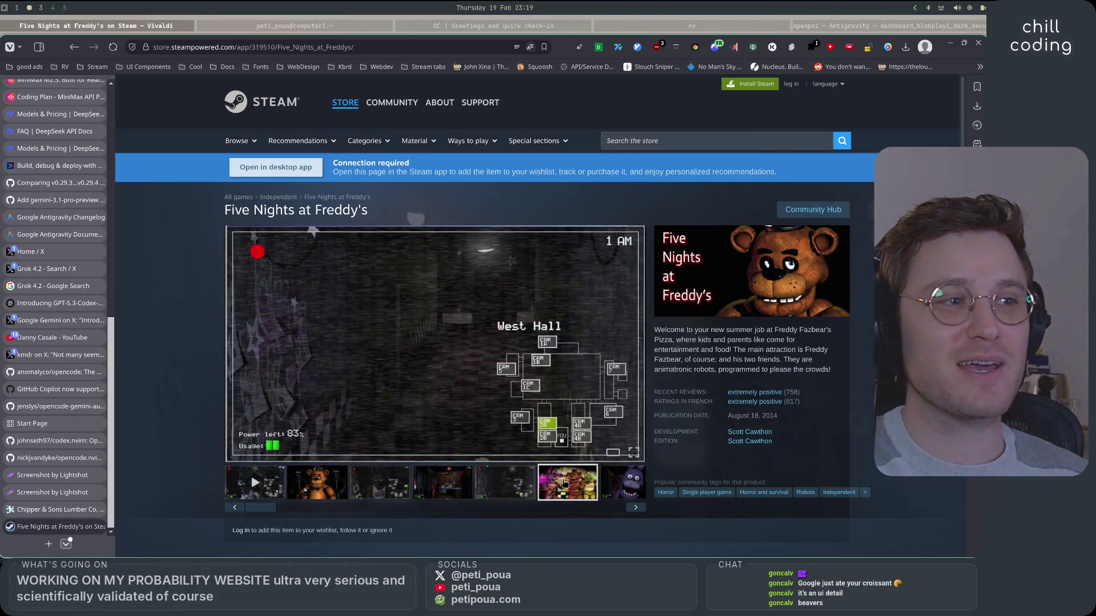
pyautogui.click(583, 490)
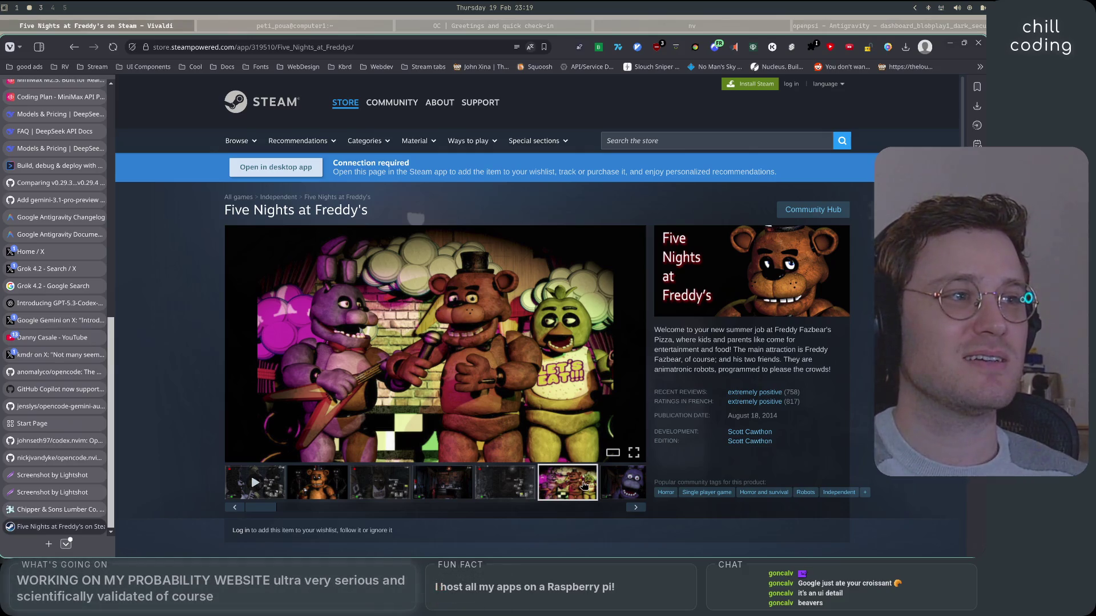
# - Select the August 18, 2014 publication date, then close the Steam tab
pyautogui.scroll(-3, 663, 469)
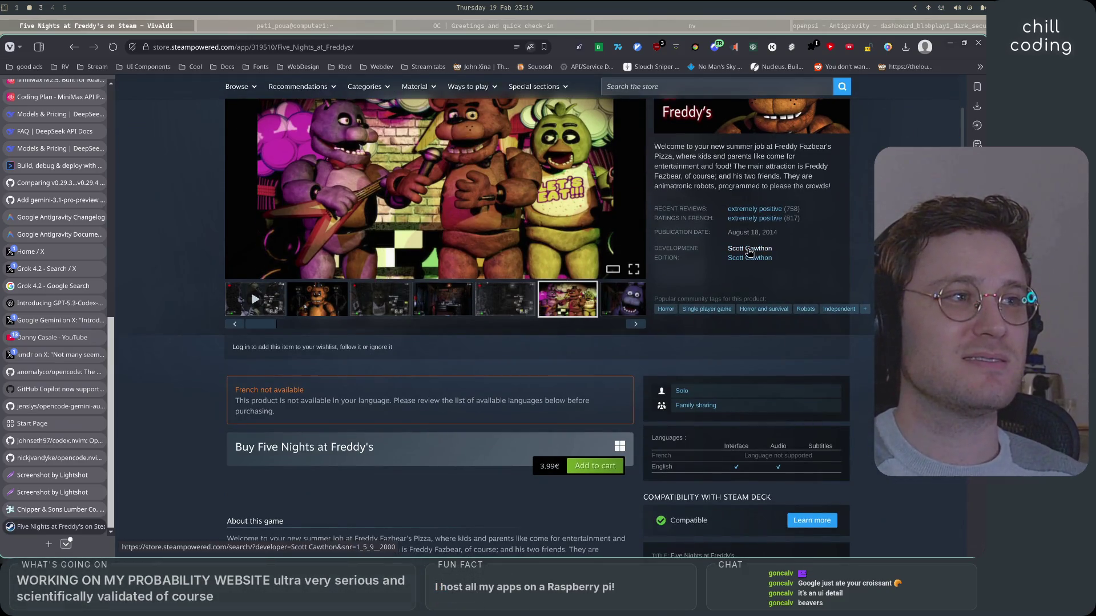
pyautogui.tripleClick(752, 229)
pyautogui.scroll(-3, 510, 427)
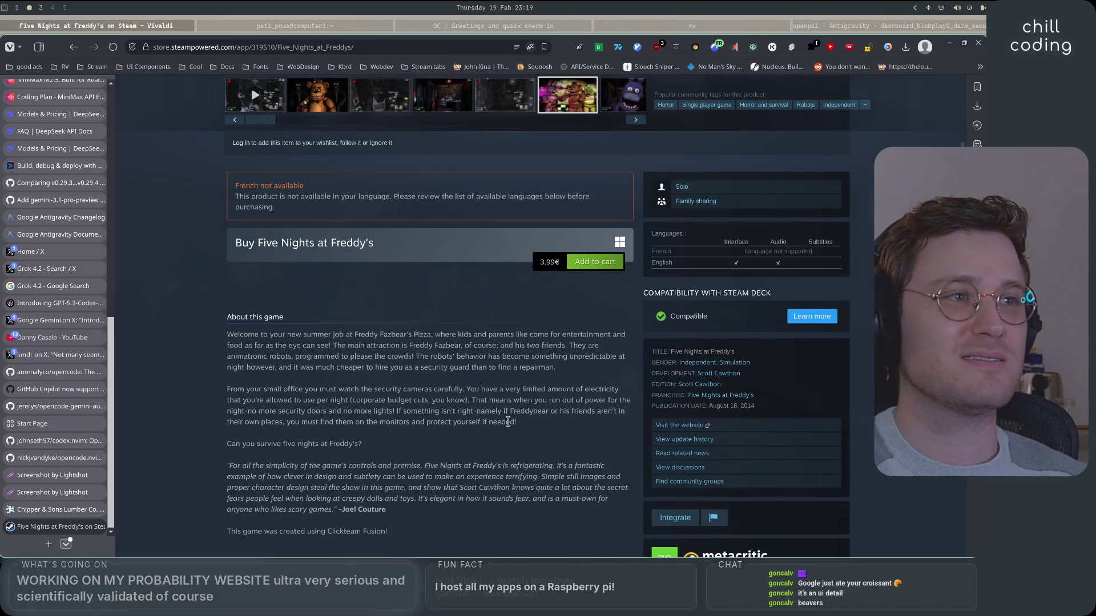
pyautogui.scroll(6, 537, 497)
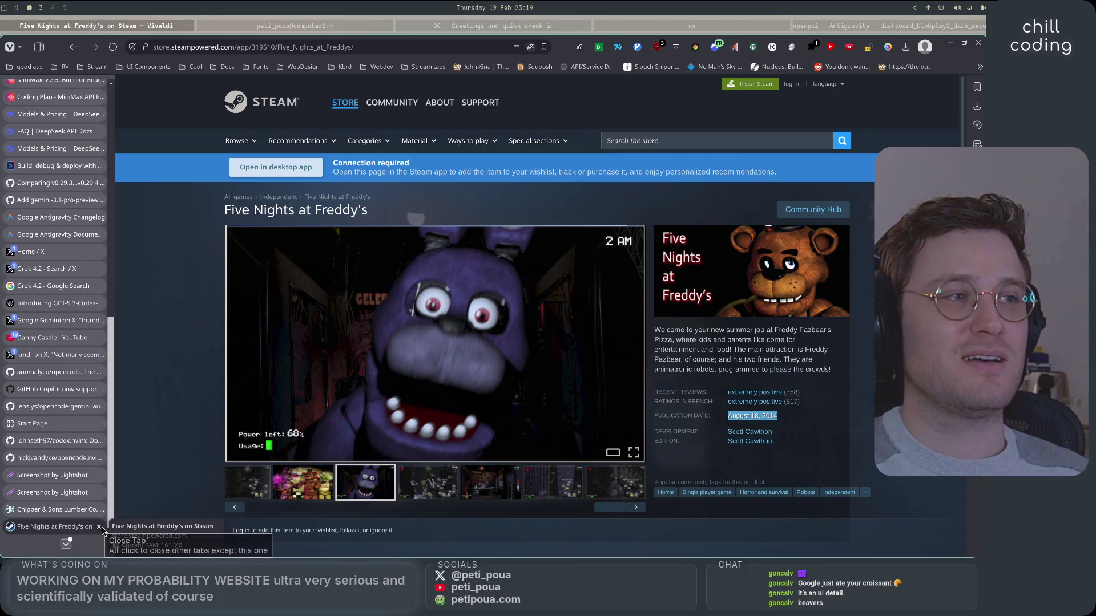
pyautogui.click(101, 527)
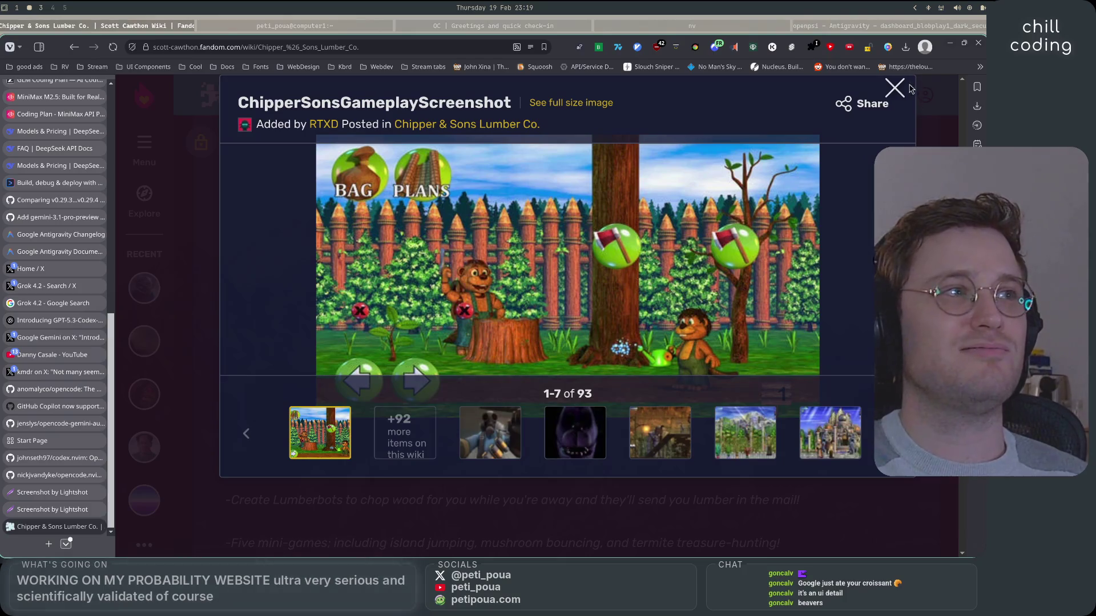
pyautogui.press('Escape')
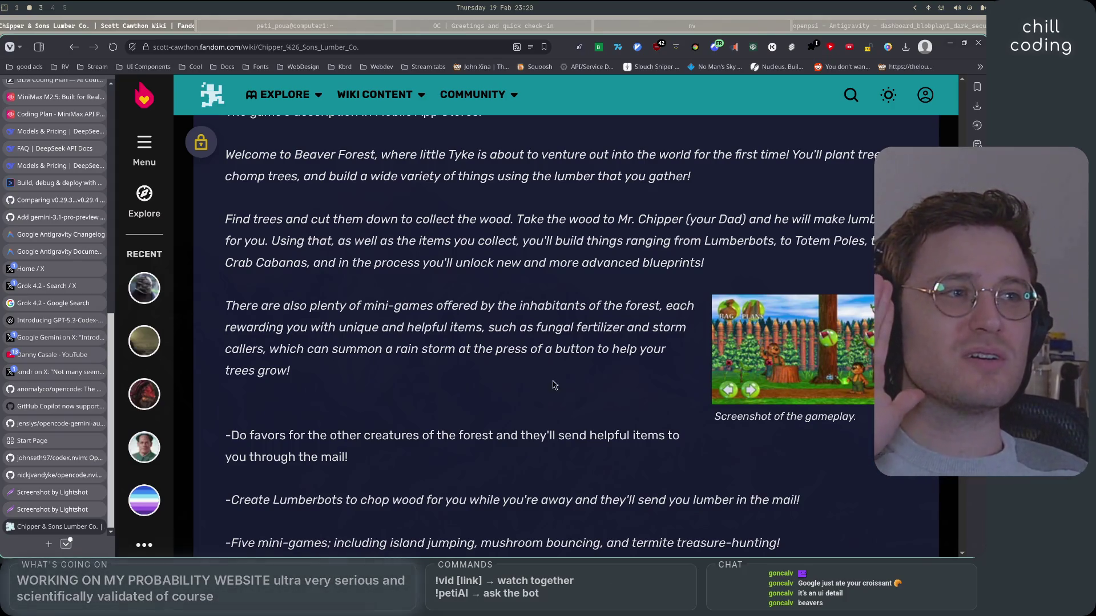
pyautogui.click(753, 348)
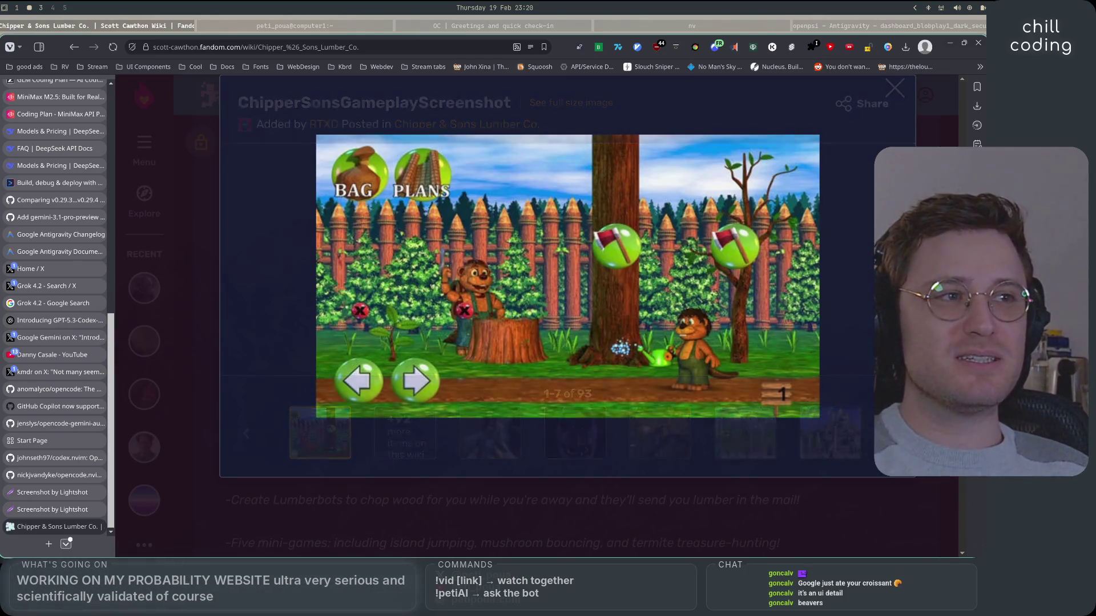
pyautogui.moveTo(717, 458)
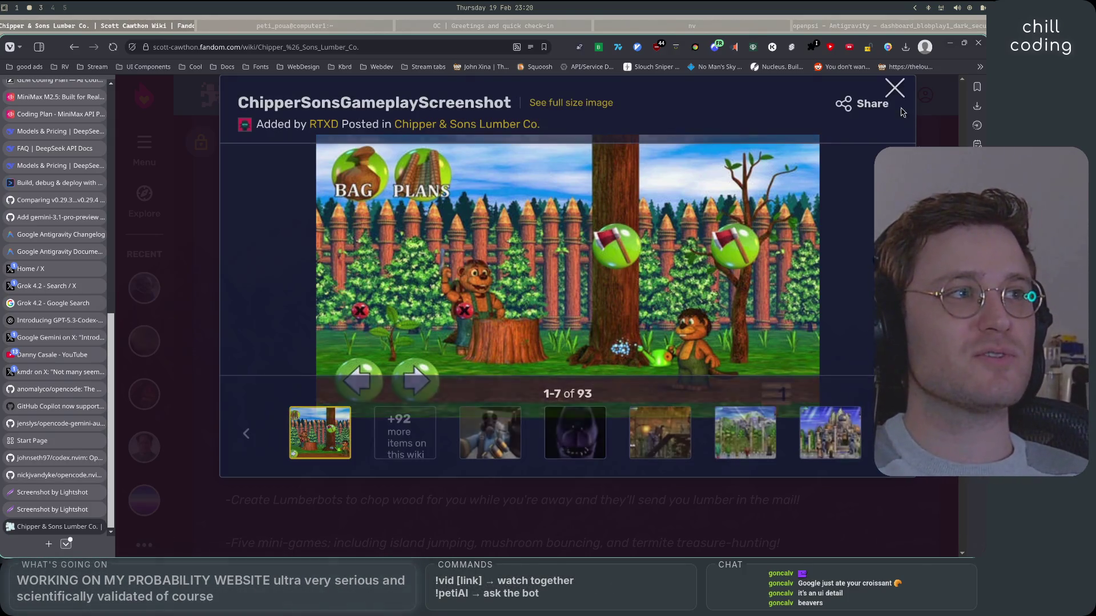
pyautogui.click(894, 88)
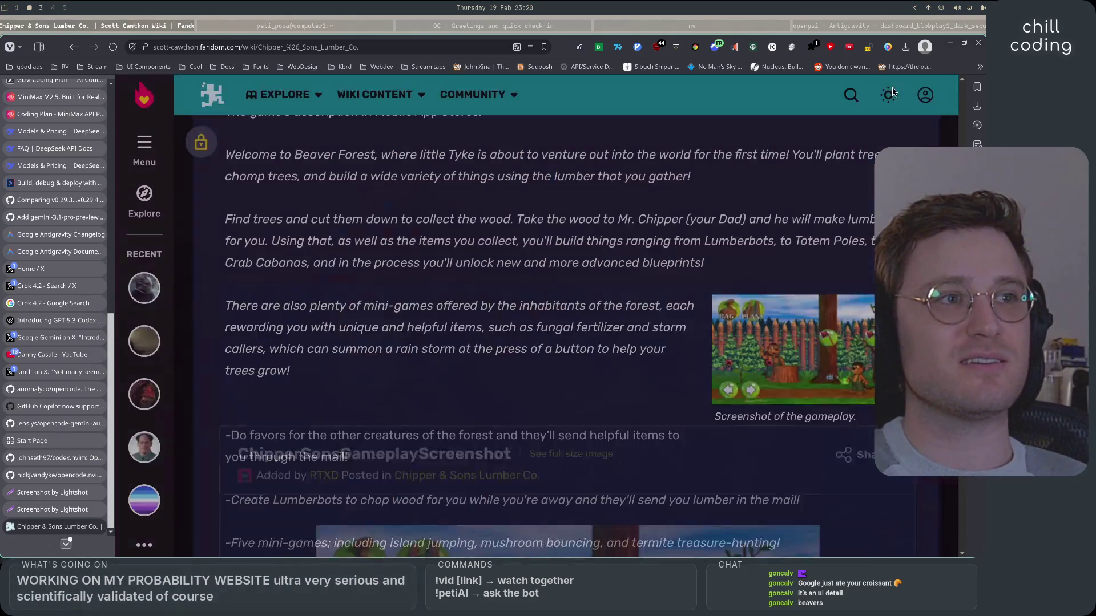
# - Scroll through the Chipper & Sons article and open the gameplay screenshot enlarged again
pyautogui.scroll(-5, 640, 346)
pyautogui.scroll(-3, 639, 345)
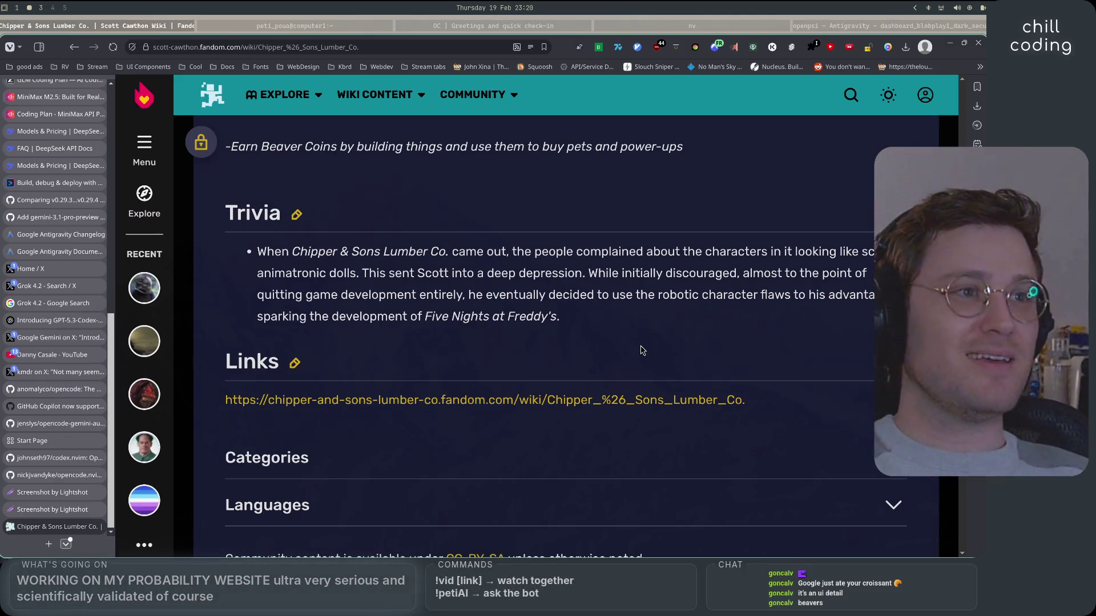
pyautogui.scroll(3, 640, 351)
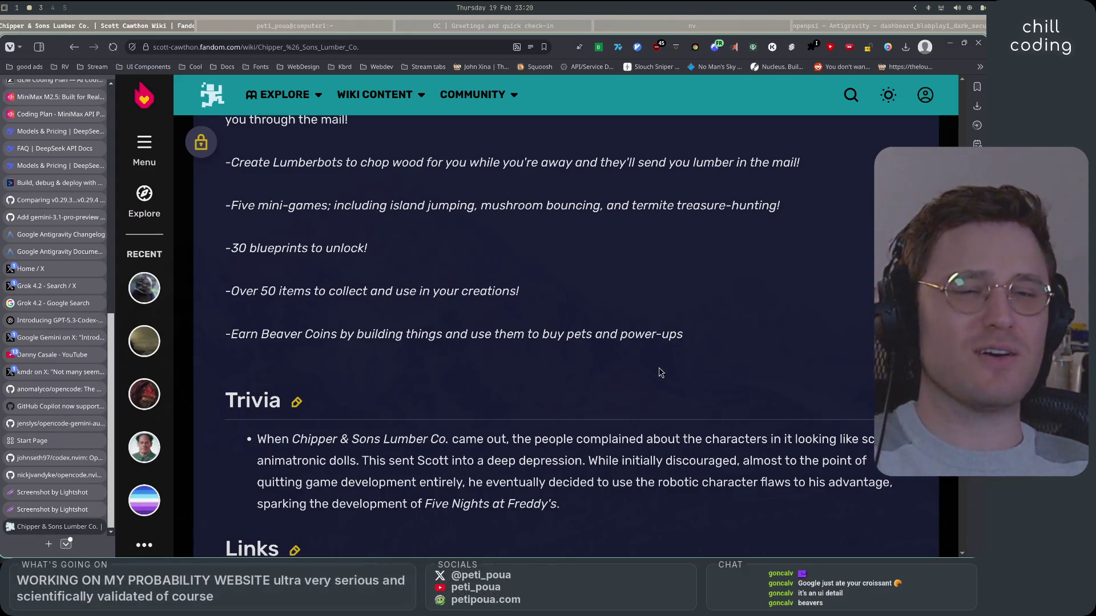
pyautogui.scroll(12, 657, 375)
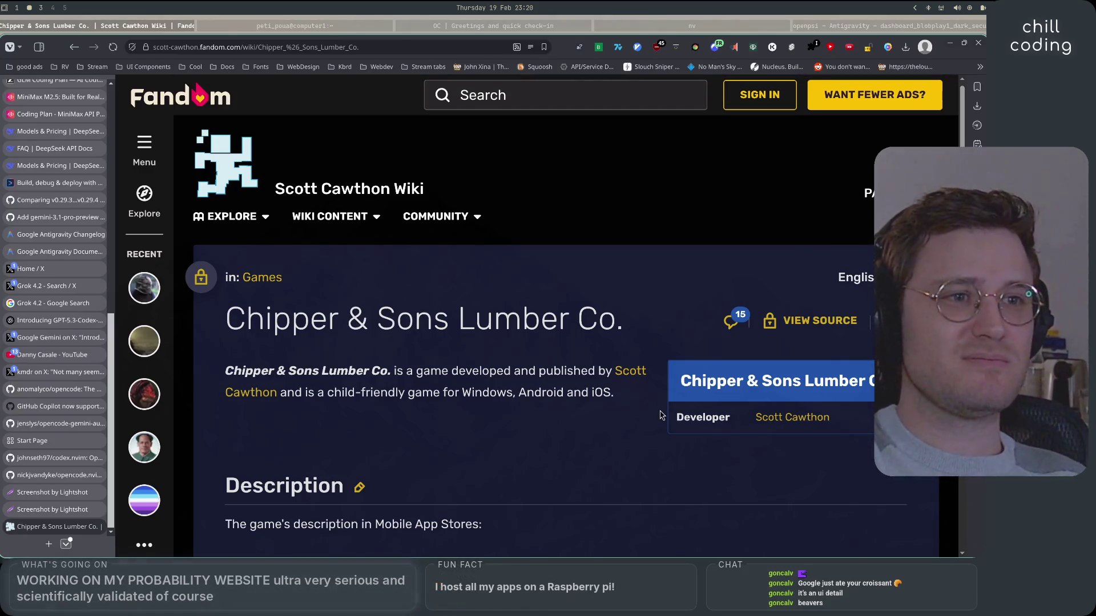
pyautogui.scroll(-15, 661, 415)
pyautogui.scroll(-8, 662, 415)
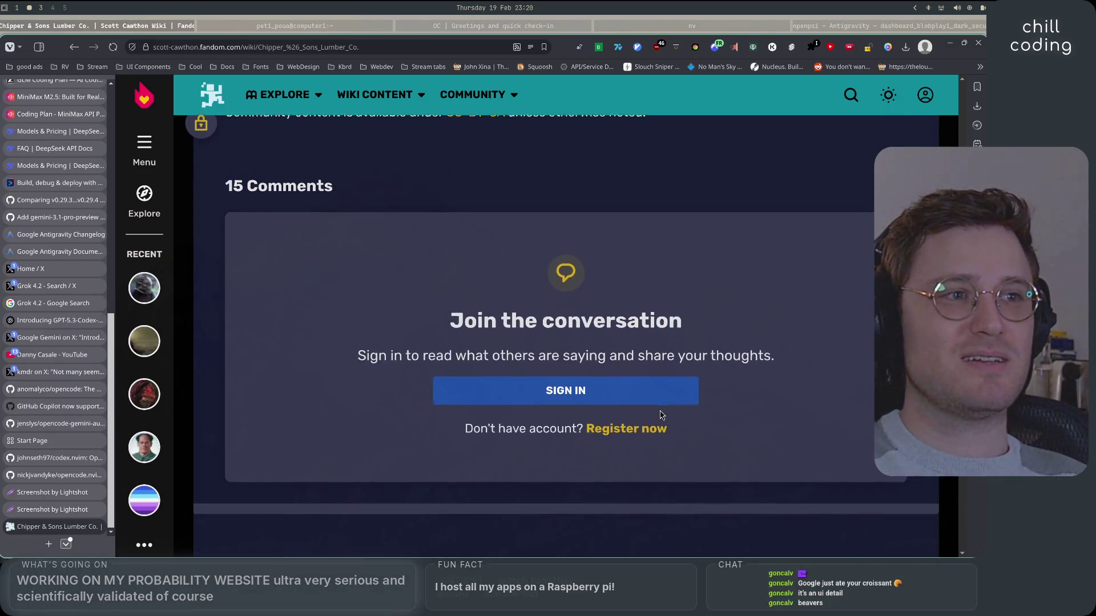
pyautogui.scroll(20, 662, 415)
pyautogui.scroll(-3, 661, 415)
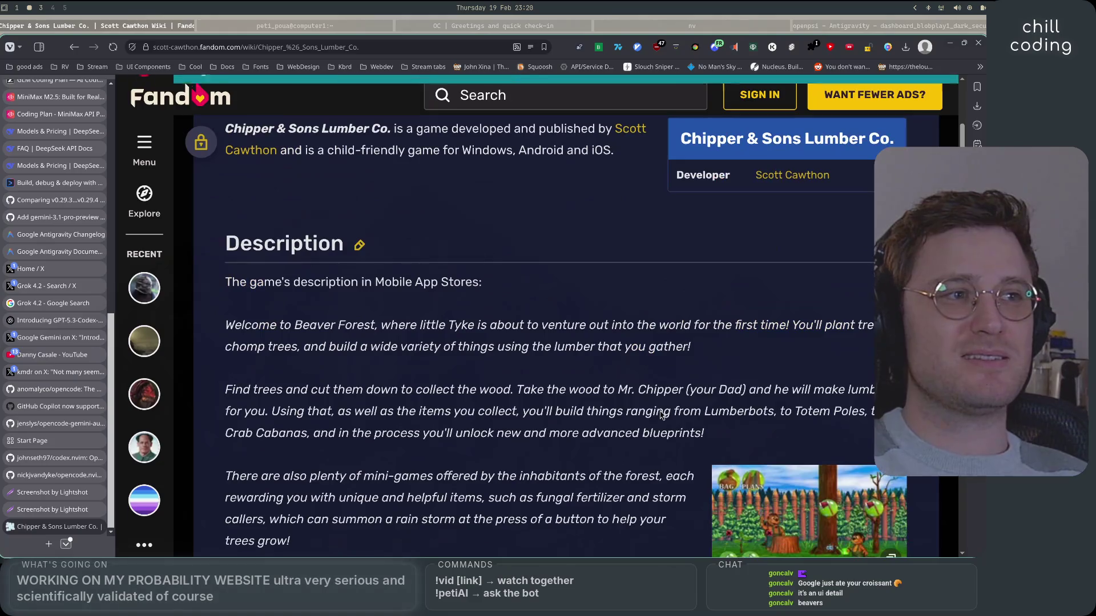
pyautogui.scroll(-1, 662, 415)
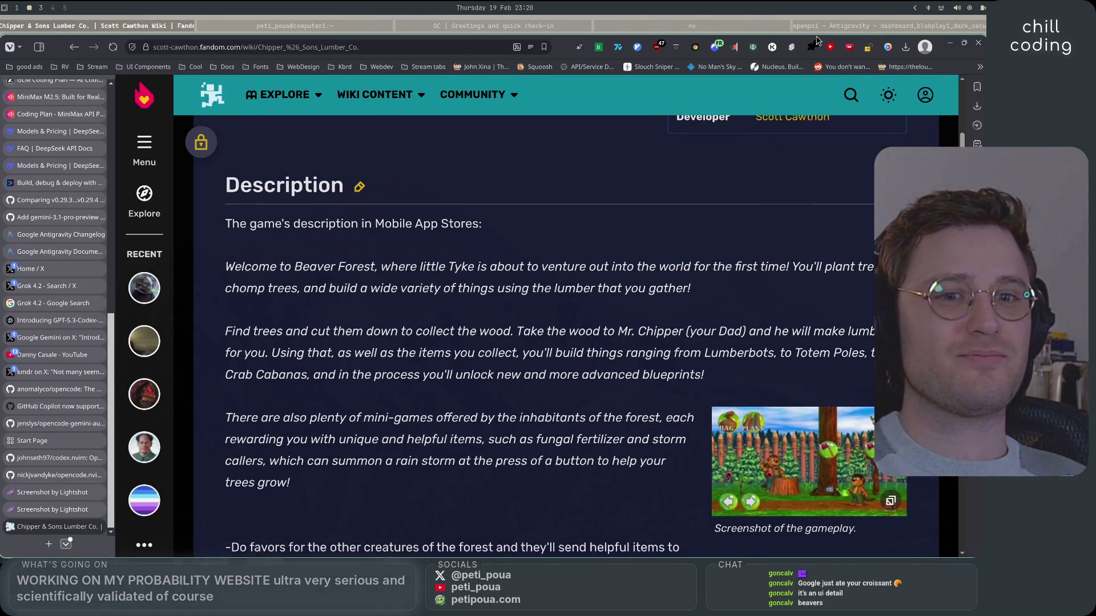
pyautogui.scroll(-3, 628, 328)
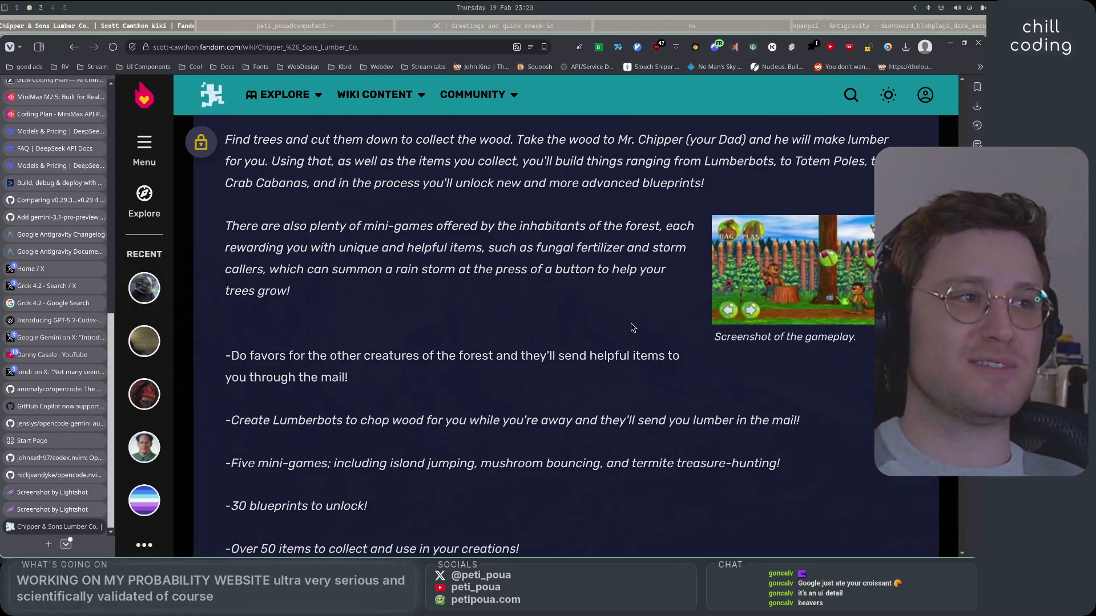
pyautogui.click(782, 290)
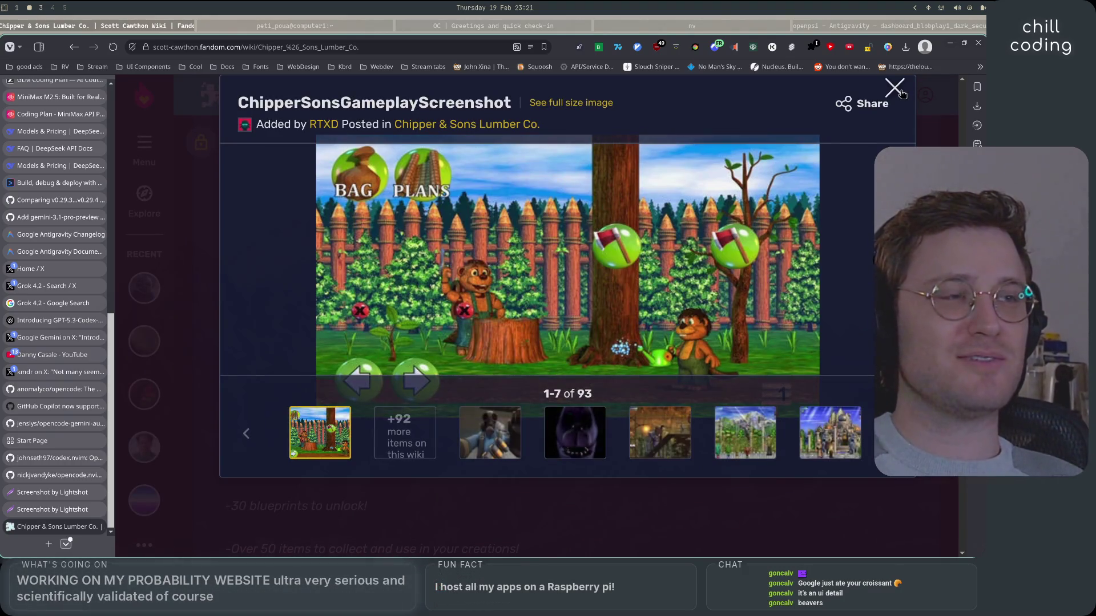
# - Close the enlarged screenshot, browse the article down to the comments and back, and start a new tab
pyautogui.click(901, 92)
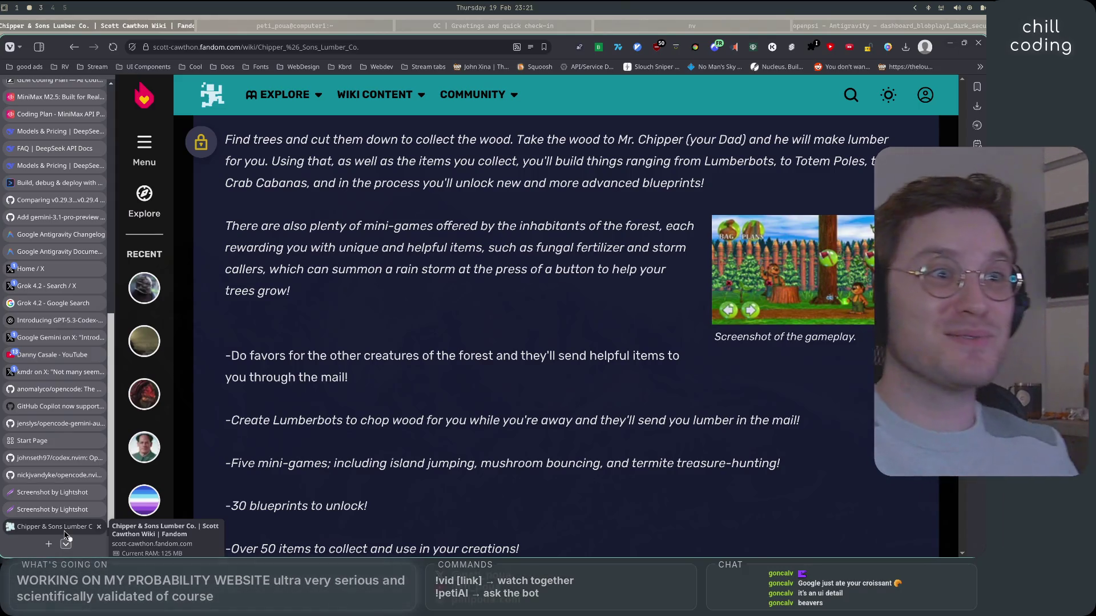
pyautogui.scroll(-10, 460, 389)
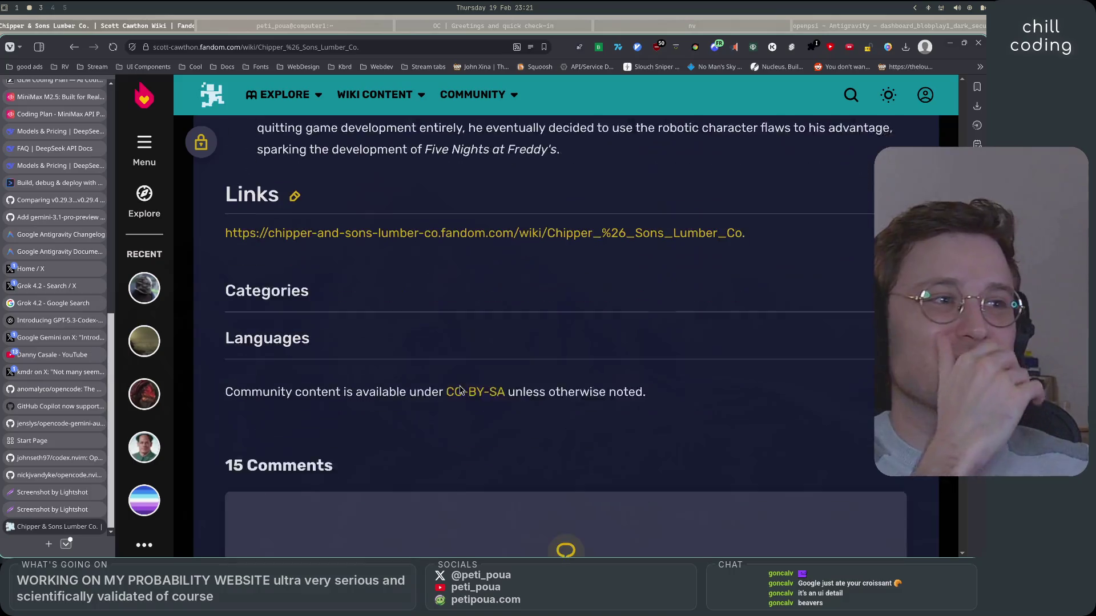
pyautogui.scroll(-5, 460, 390)
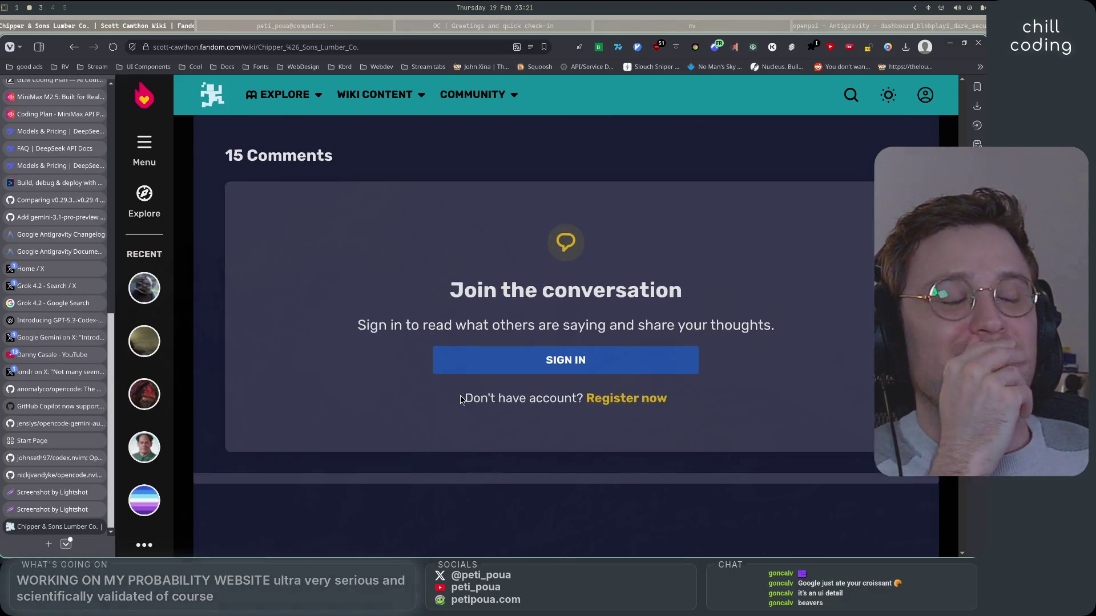
pyautogui.scroll(15, 461, 399)
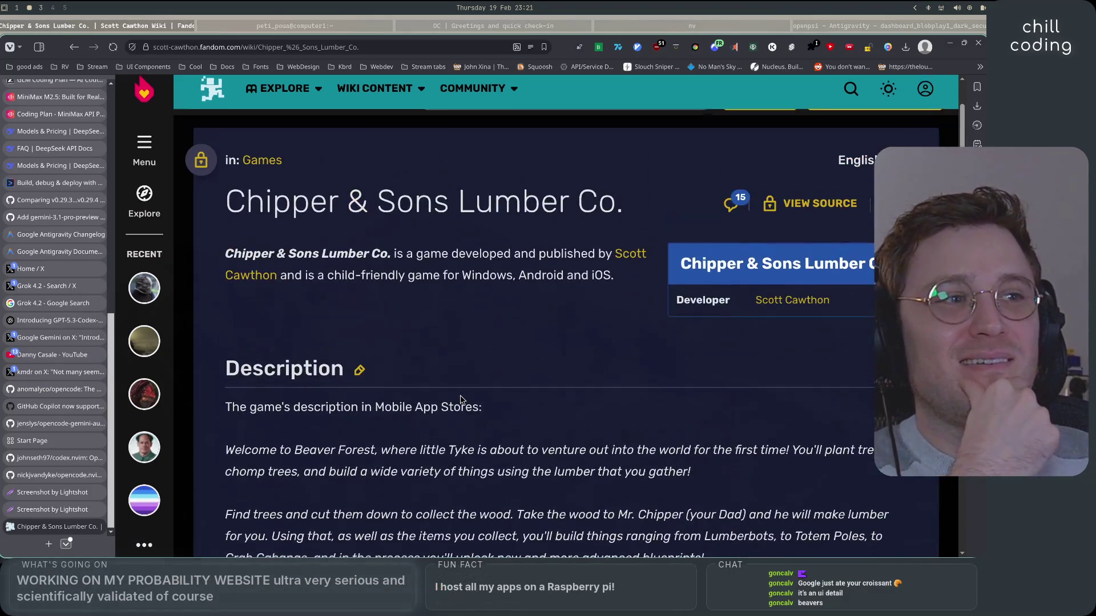
pyautogui.scroll(3, 460, 398)
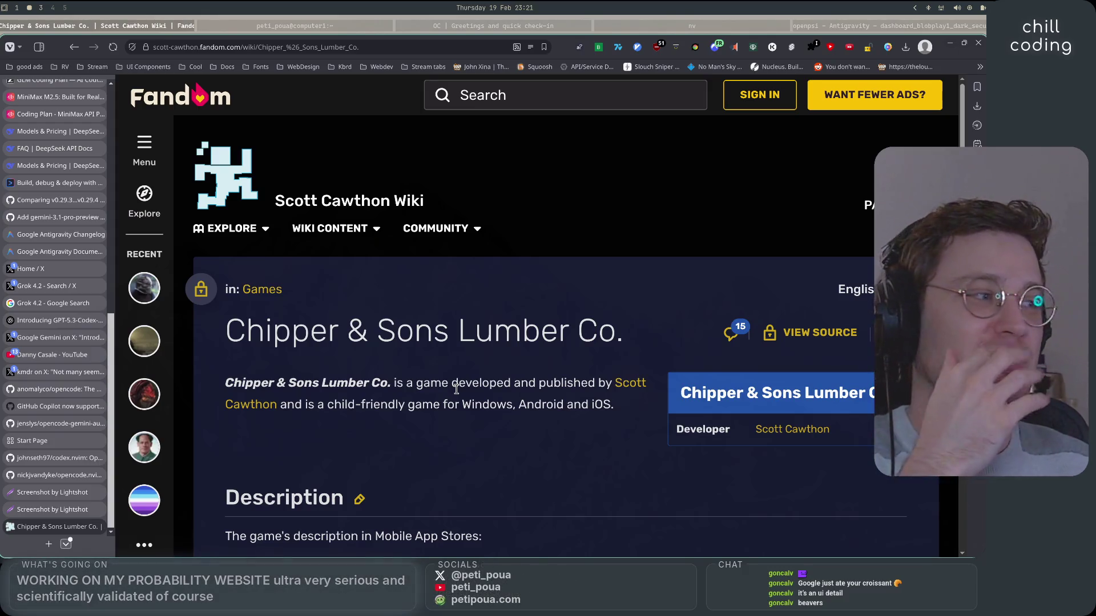
pyautogui.scroll(-3, 456, 389)
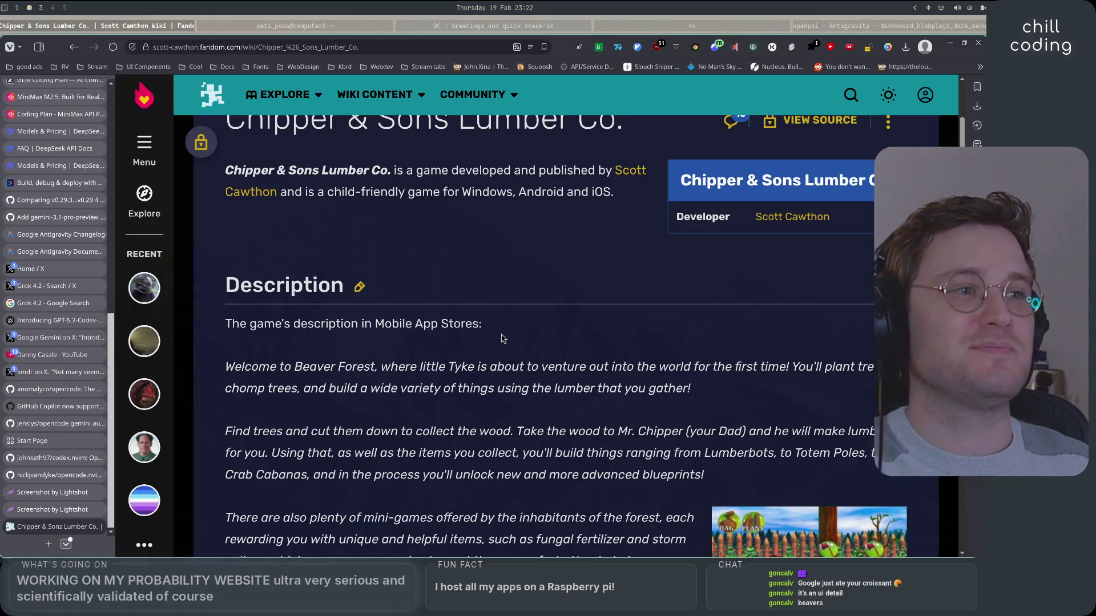
pyautogui.scroll(-4, 501, 339)
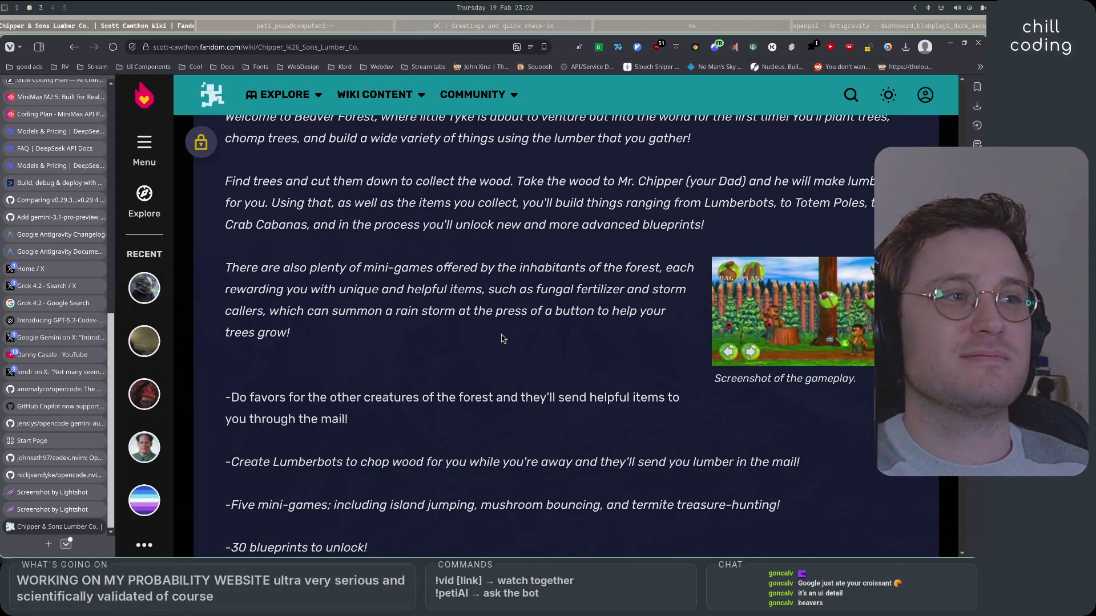
pyautogui.scroll(-2, 501, 339)
pyautogui.scroll(8, 500, 325)
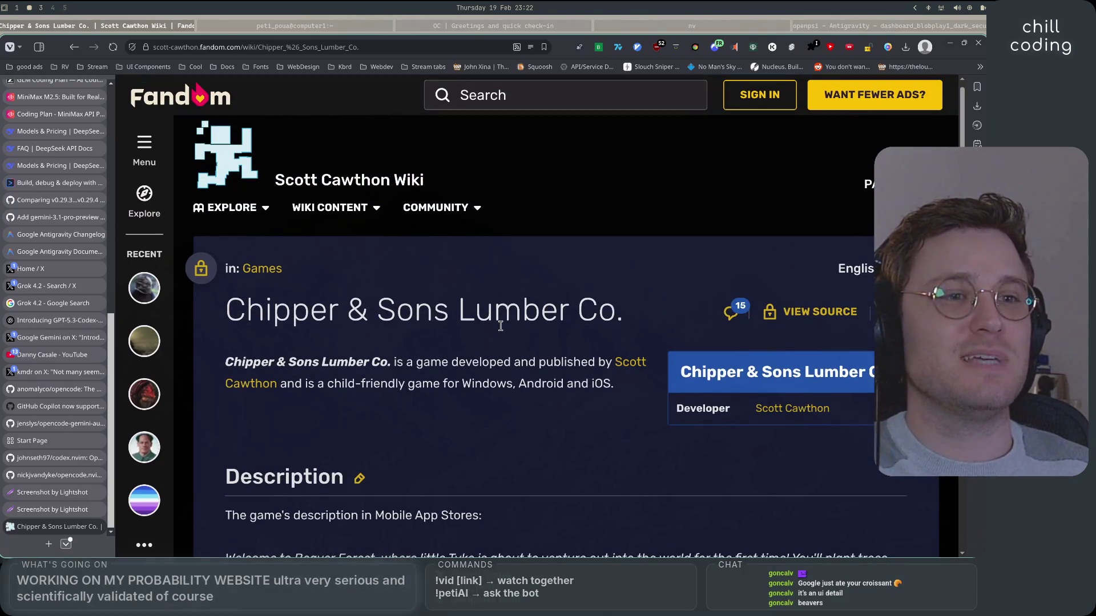
pyautogui.click(49, 542)
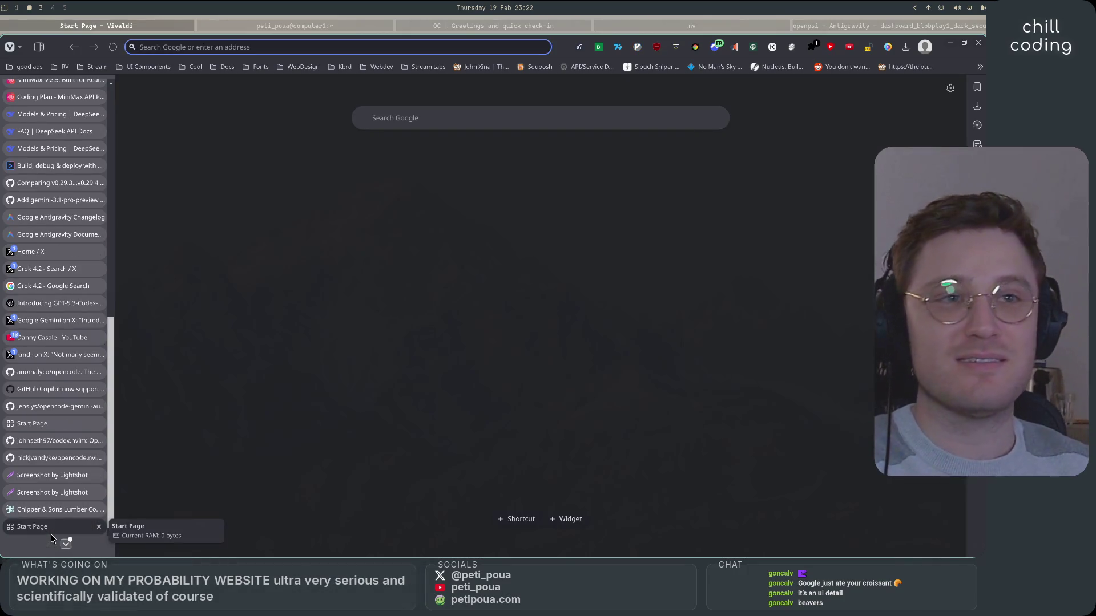
# - Search Google for 'five night at freddy', then refine it to 'five night at freddy movie'
pyautogui.write('five night')
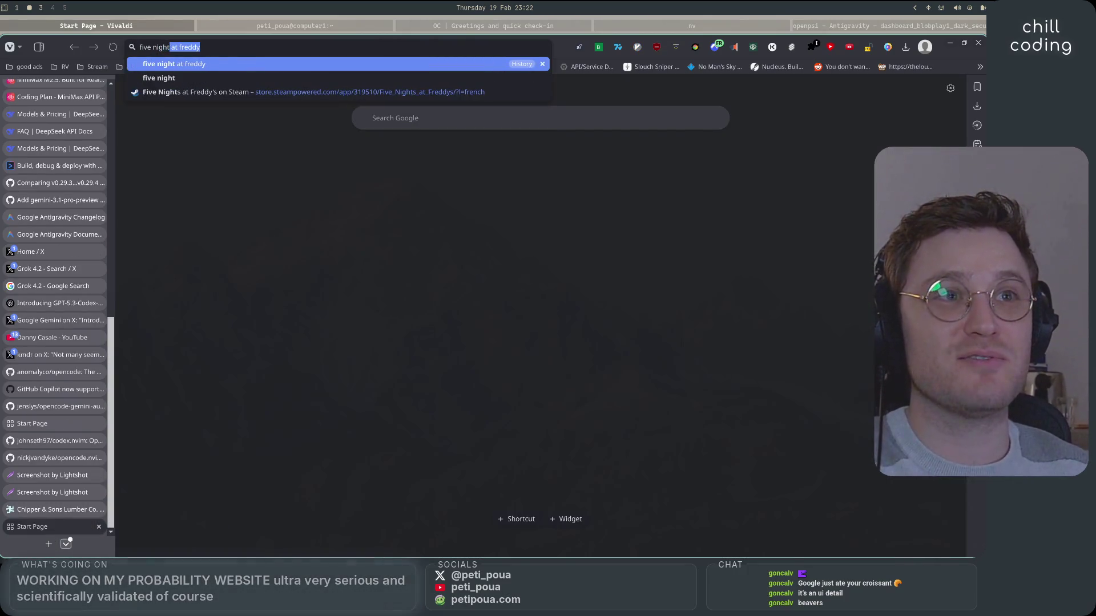
pyautogui.write(' at fredd')
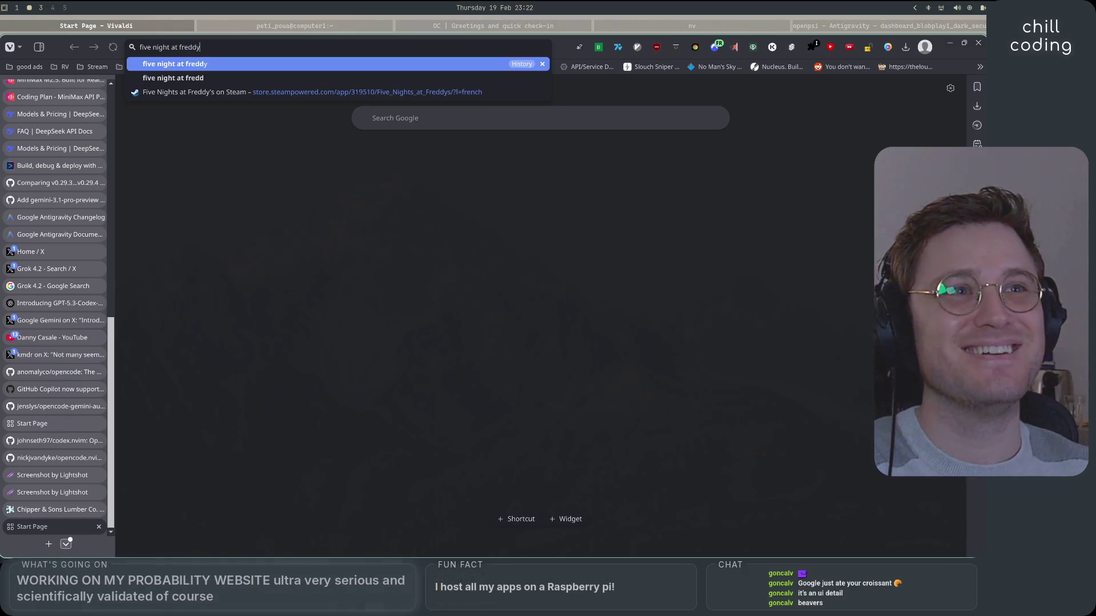
pyautogui.write('y')
pyautogui.press('Return')
pyautogui.click(424, 101)
pyautogui.write('movie')
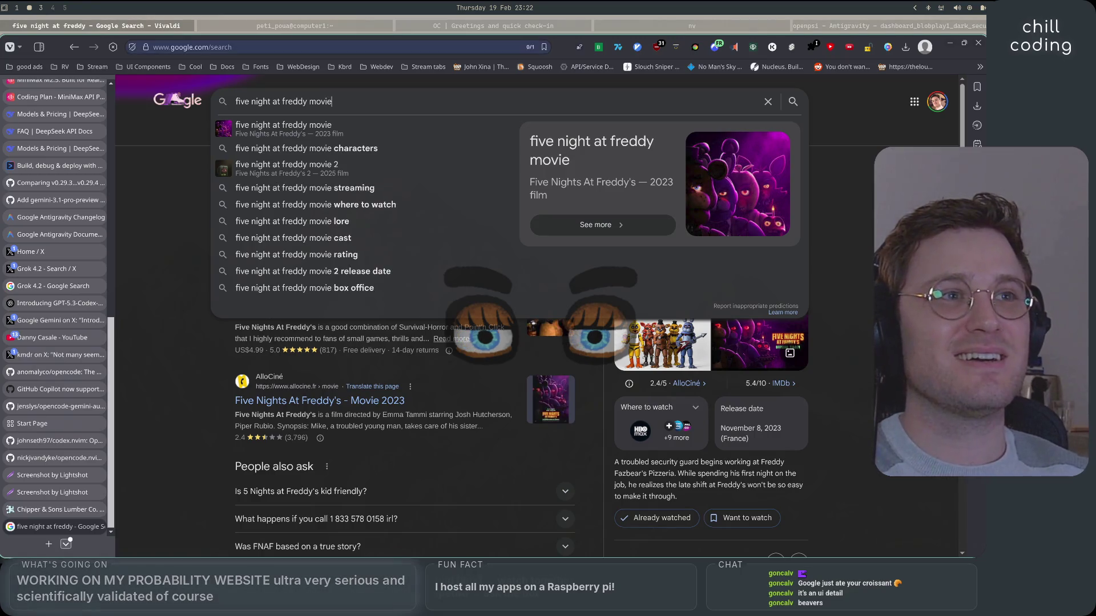
pyautogui.press('Return')
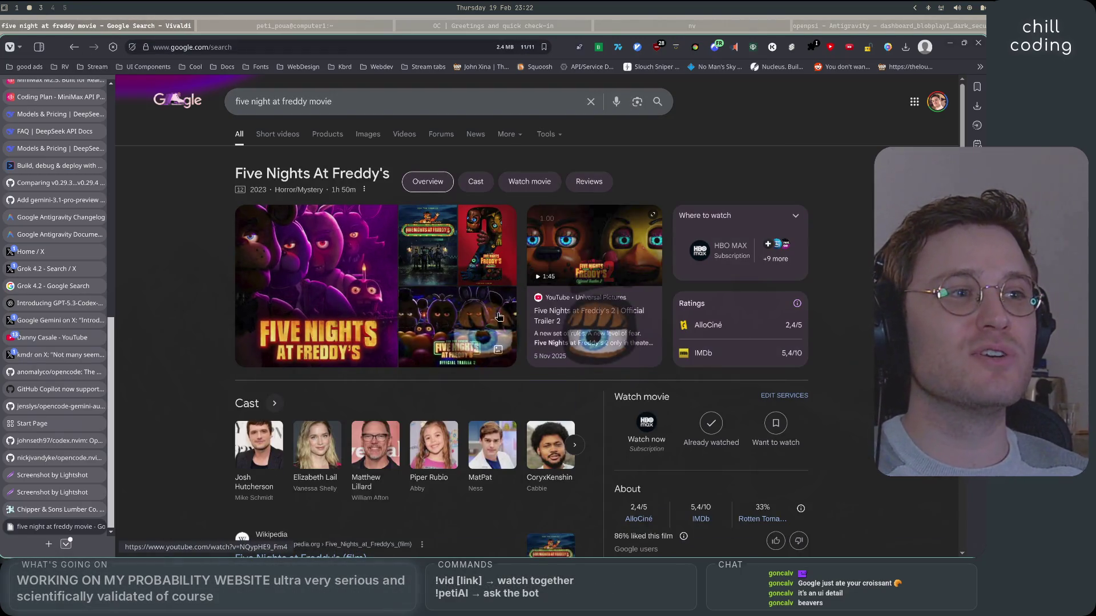
# - Look over the 2023 film's overview, cast and ratings in the results
pyautogui.scroll(-1, 592, 403)
pyautogui.scroll(-2, 591, 402)
pyautogui.scroll(3, 592, 402)
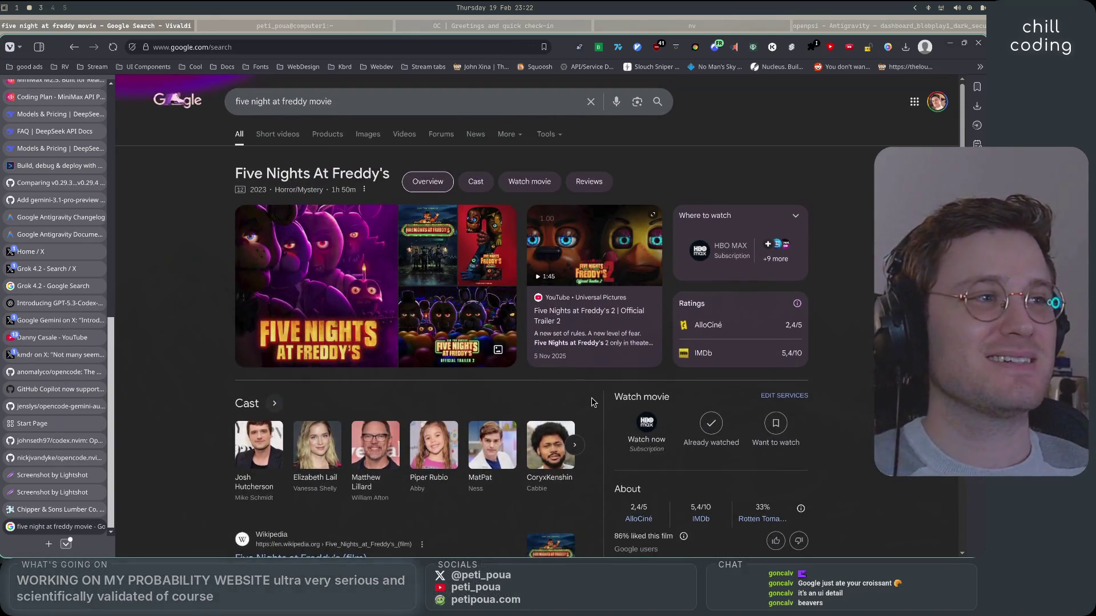
pyautogui.scroll(-2, 591, 402)
pyautogui.scroll(2, 591, 400)
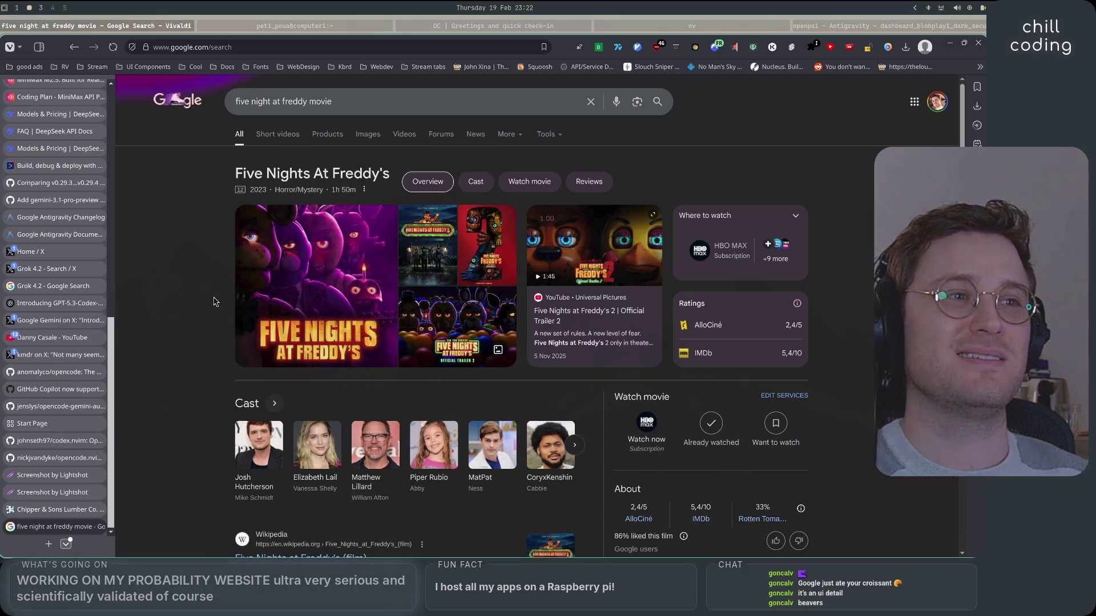
pyautogui.scroll(-5, 176, 293)
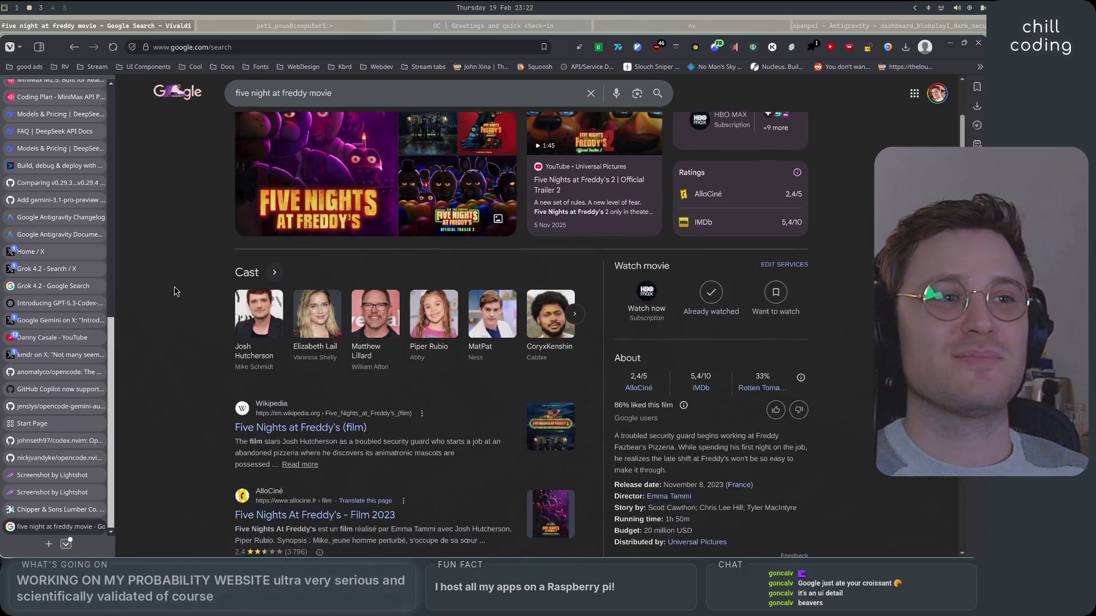
pyautogui.scroll(-8, 176, 292)
pyautogui.scroll(12, 175, 292)
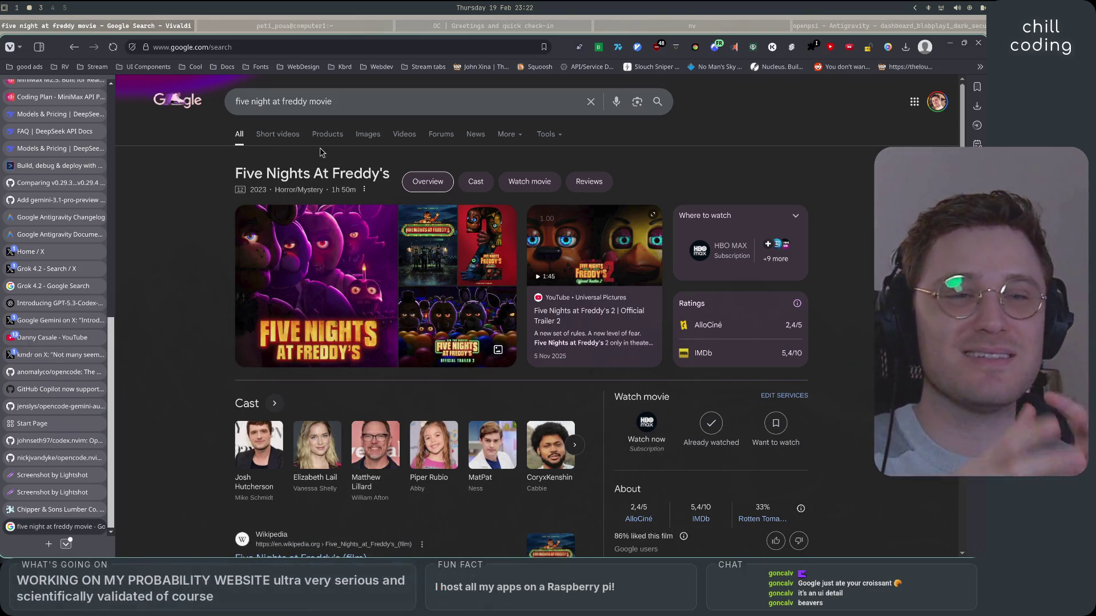
# - Switch to image results for the movie and preview the Deadline and Guardian images
pyautogui.click(374, 137)
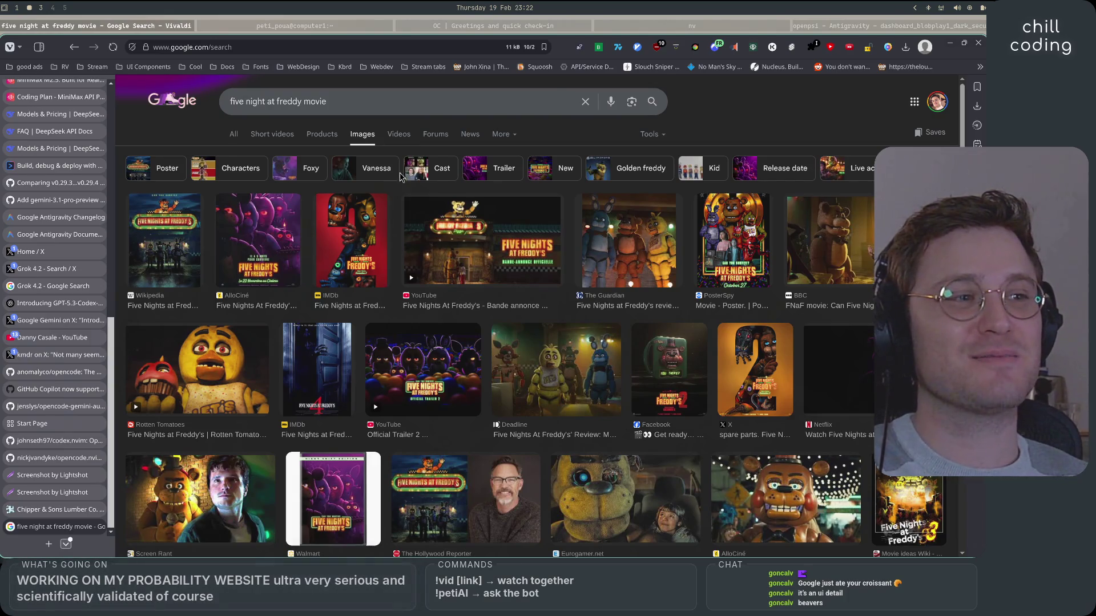
pyautogui.scroll(-3, 816, 313)
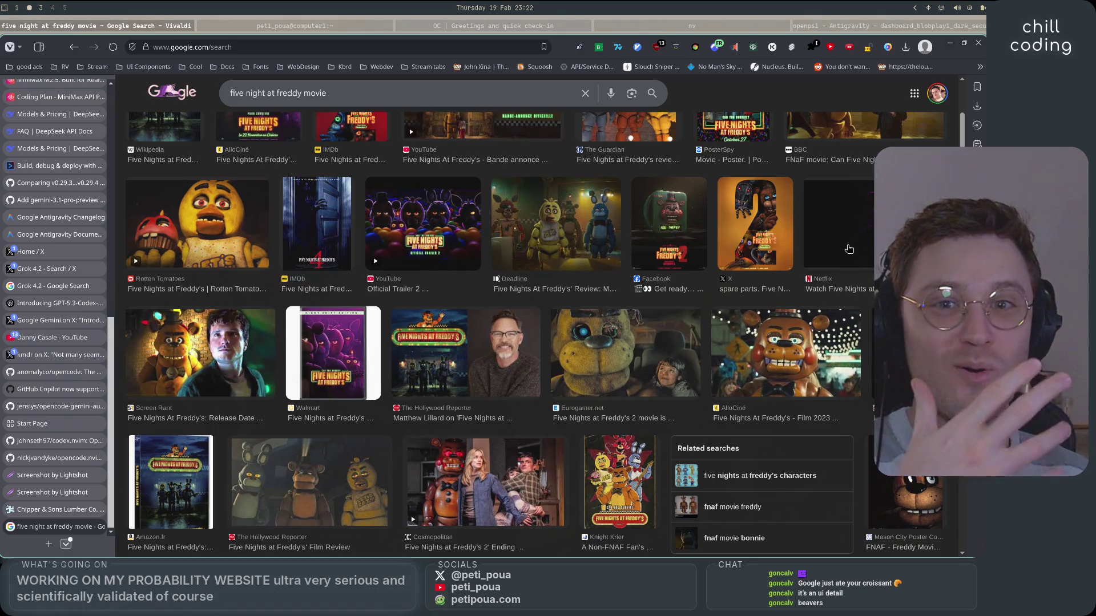
pyautogui.click(549, 235)
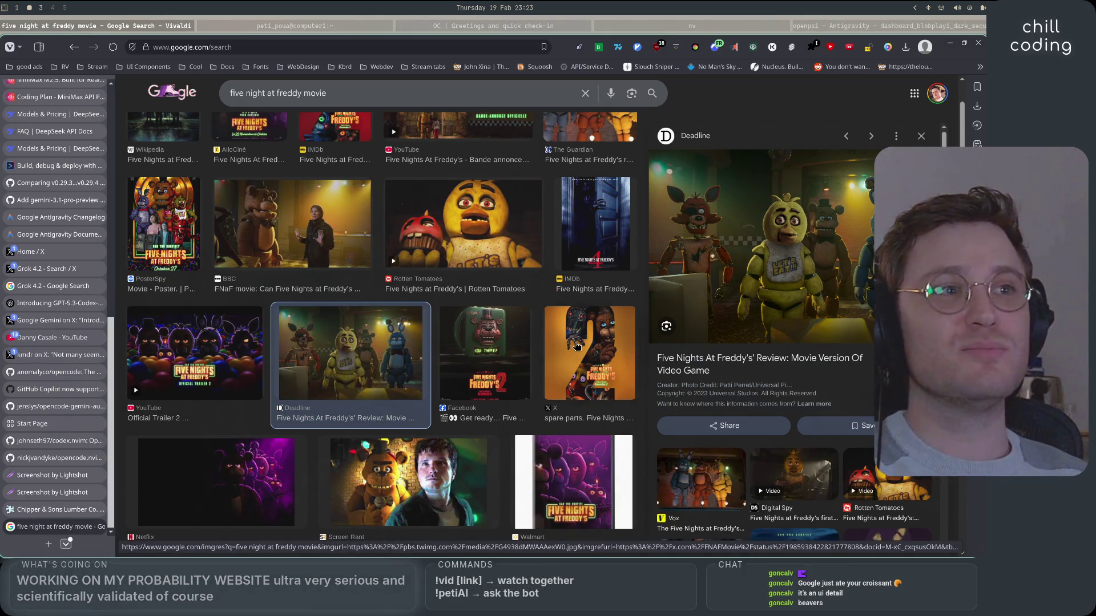
pyautogui.scroll(3, 576, 425)
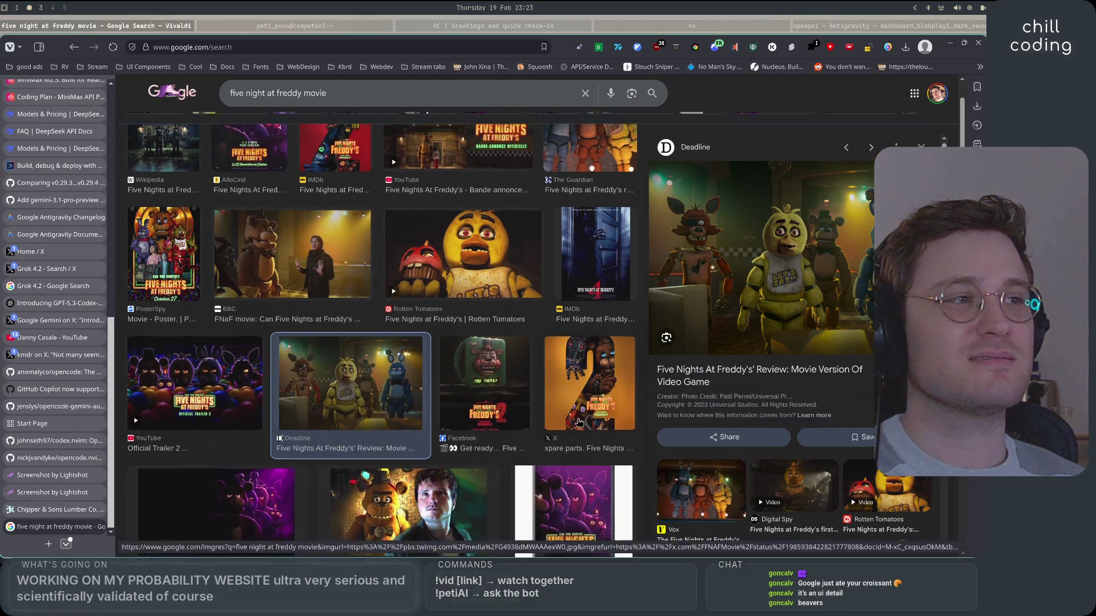
pyautogui.click(572, 256)
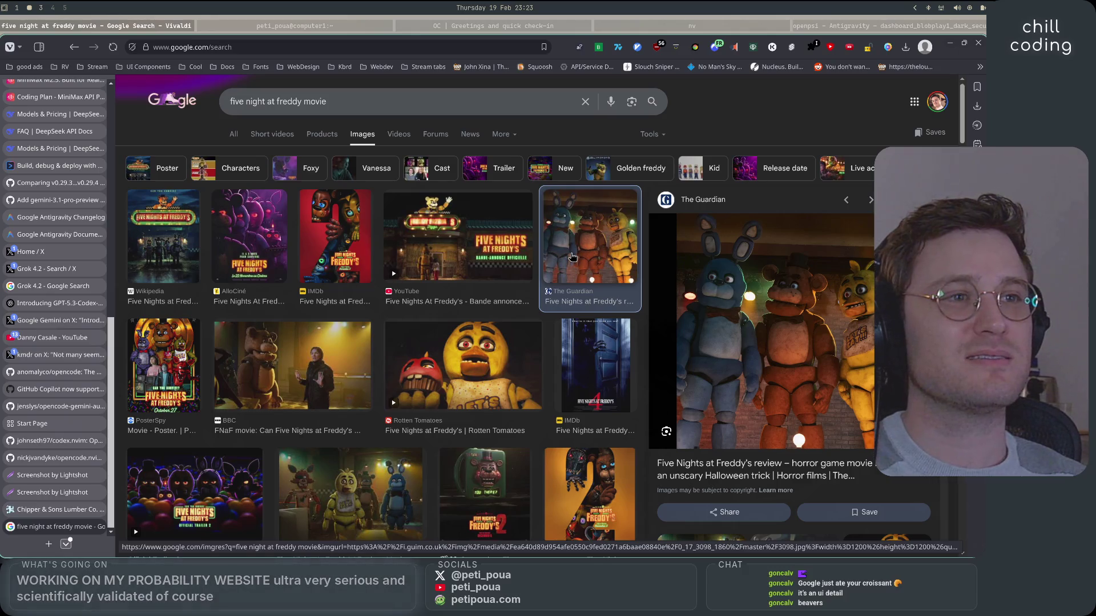
# - Preview the YouTube, IMDb, AlloCiné, Wikipedia and PosterSpy poster images, then return to Antigravity
pyautogui.click(426, 238)
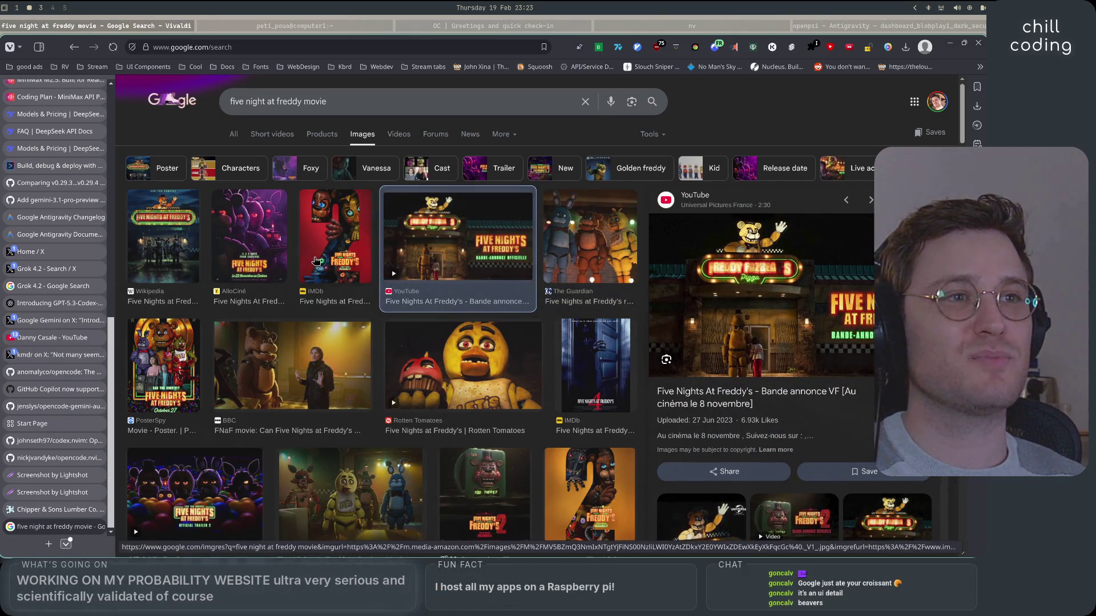
pyautogui.click(322, 261)
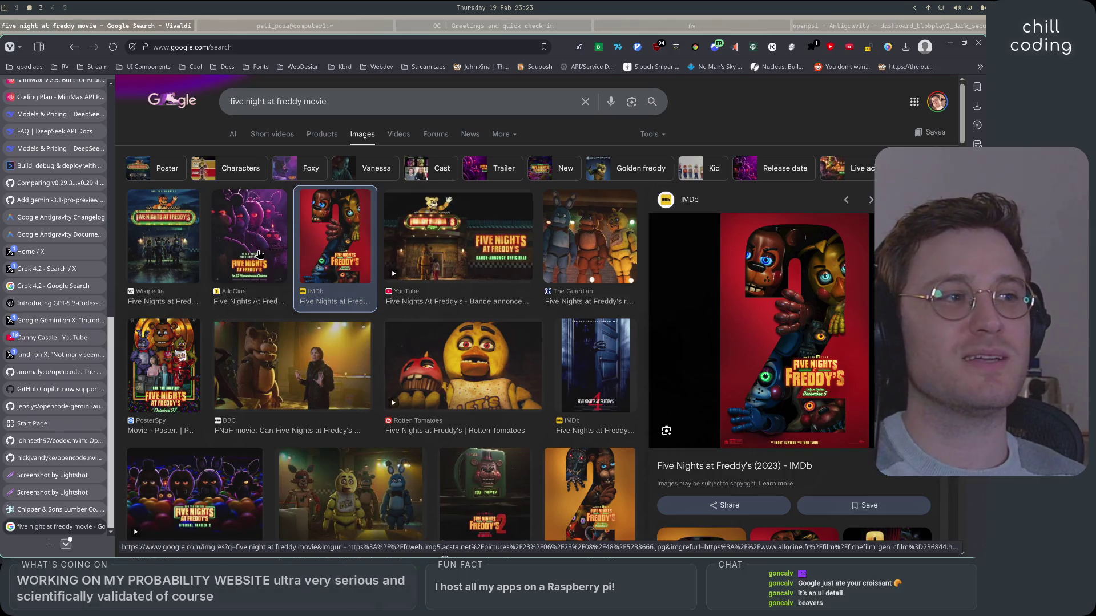
pyautogui.click(257, 255)
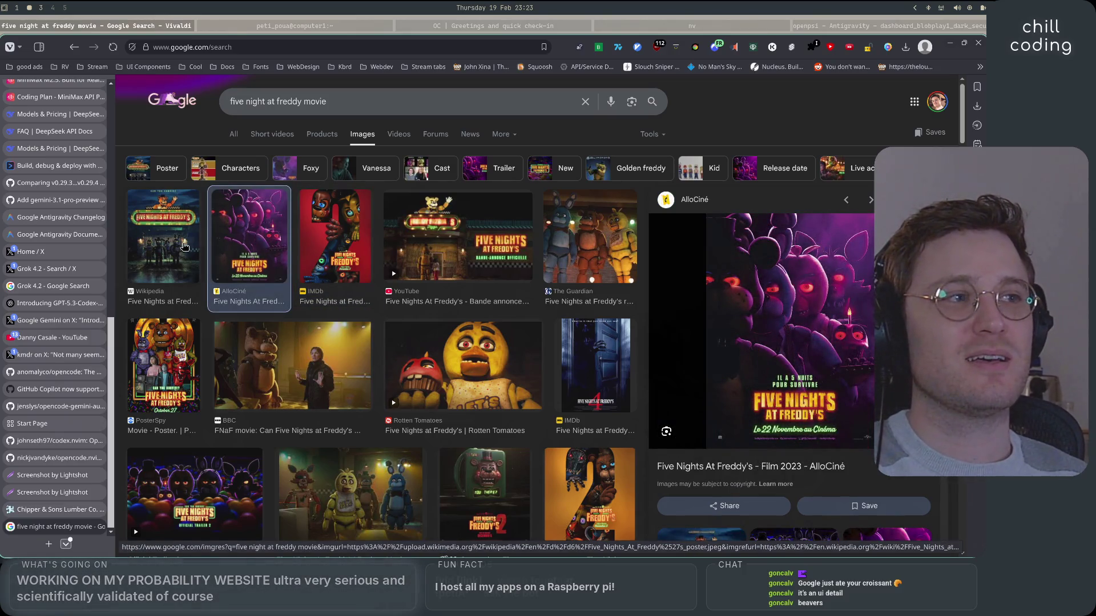
pyautogui.click(184, 247)
pyautogui.click(184, 385)
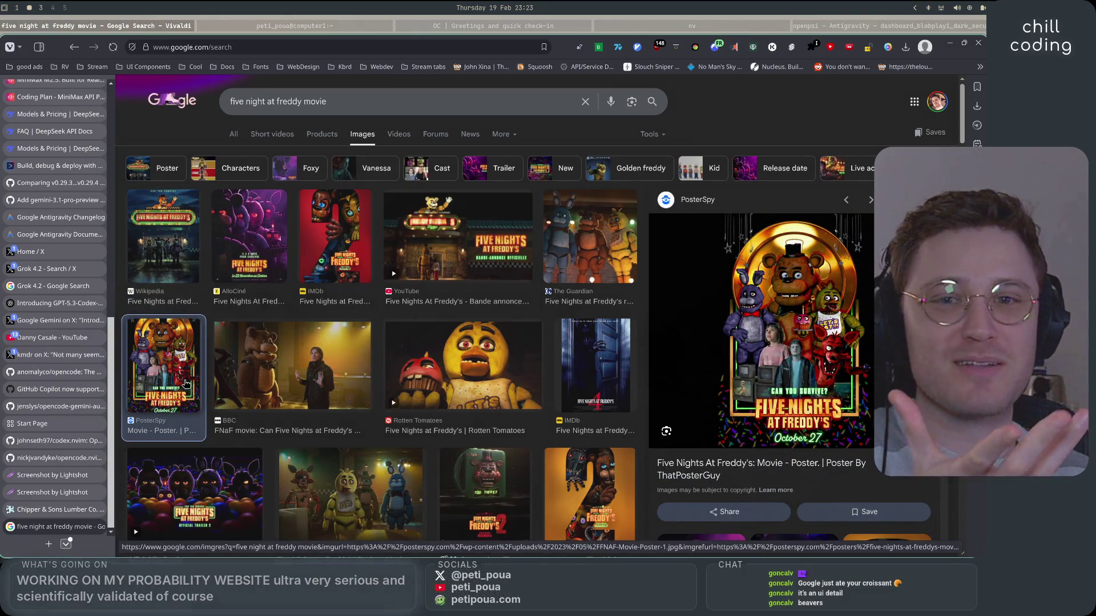
pyautogui.press('super+Left')
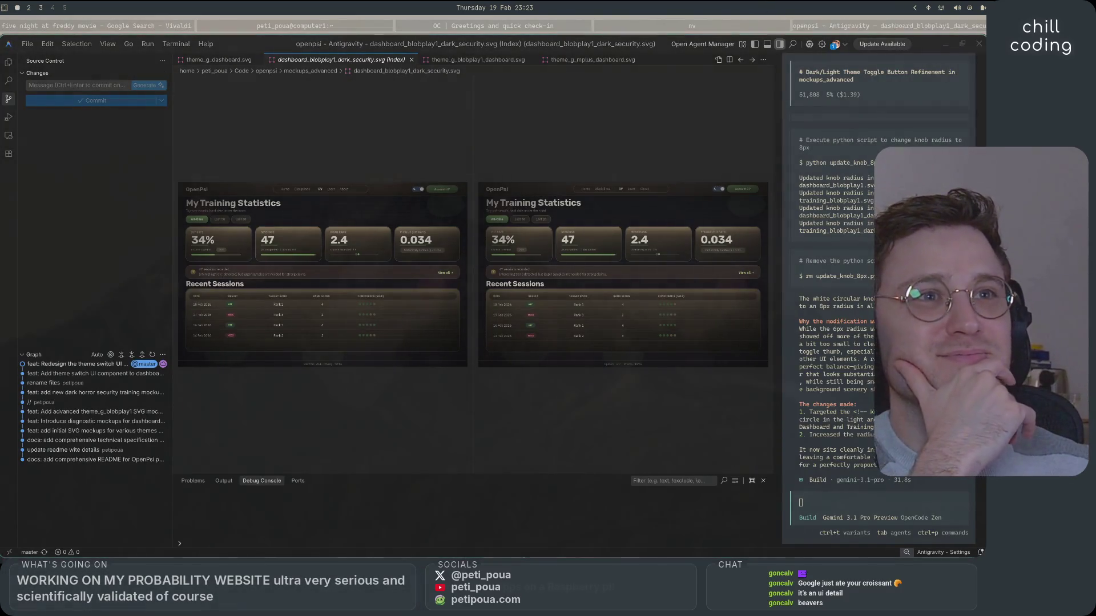
pyautogui.hotkey('ctrl', 'shift', 'e')
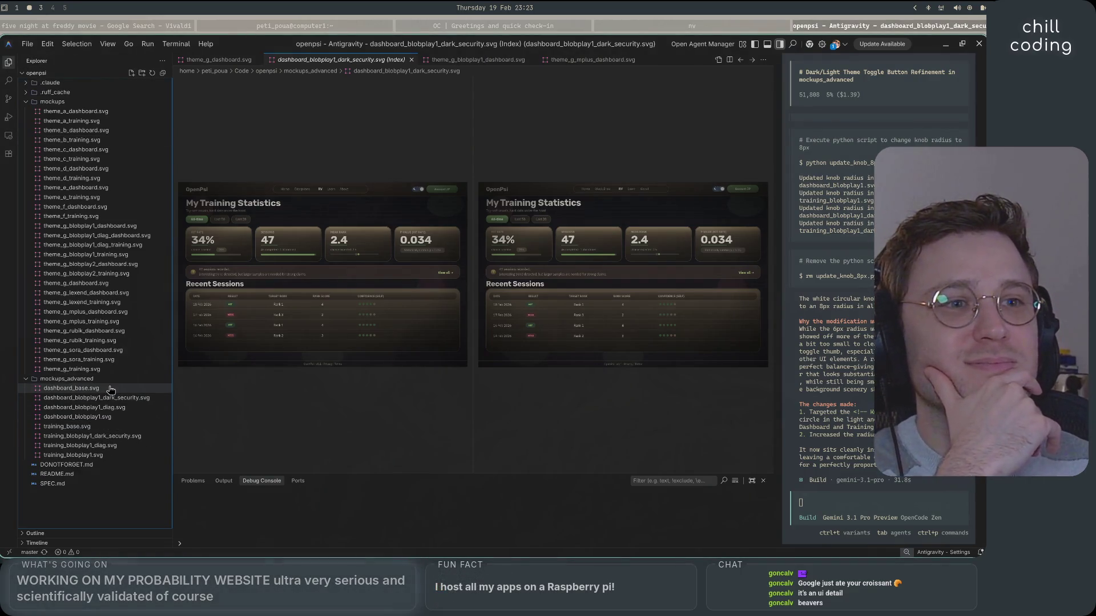
pyautogui.click(168, 29)
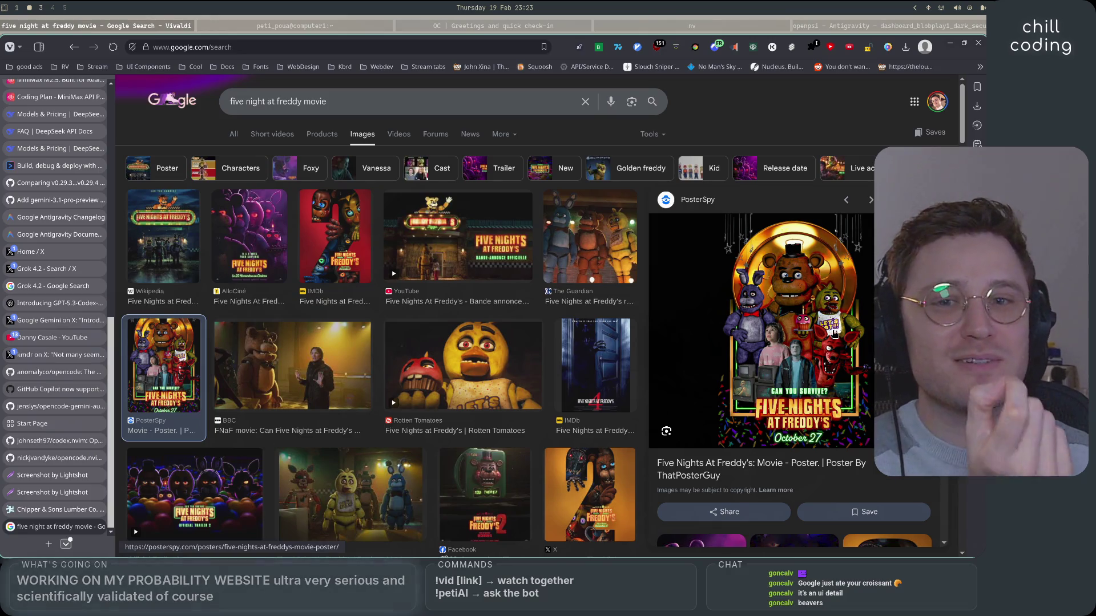
# - Search Google for 'chuck e cheese' in a new tab
pyautogui.click(48, 544)
pyautogui.write('chec')
pyautogui.press('BackSpace')
pyautogui.press('BackSpace')
pyautogui.write('uck')
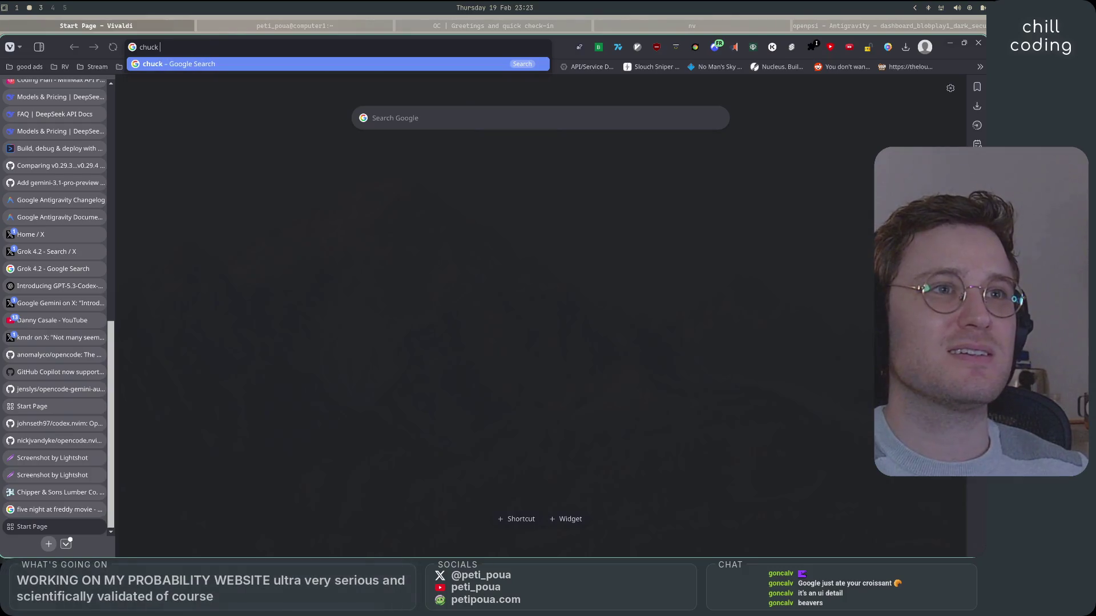
pyautogui.write("'e")
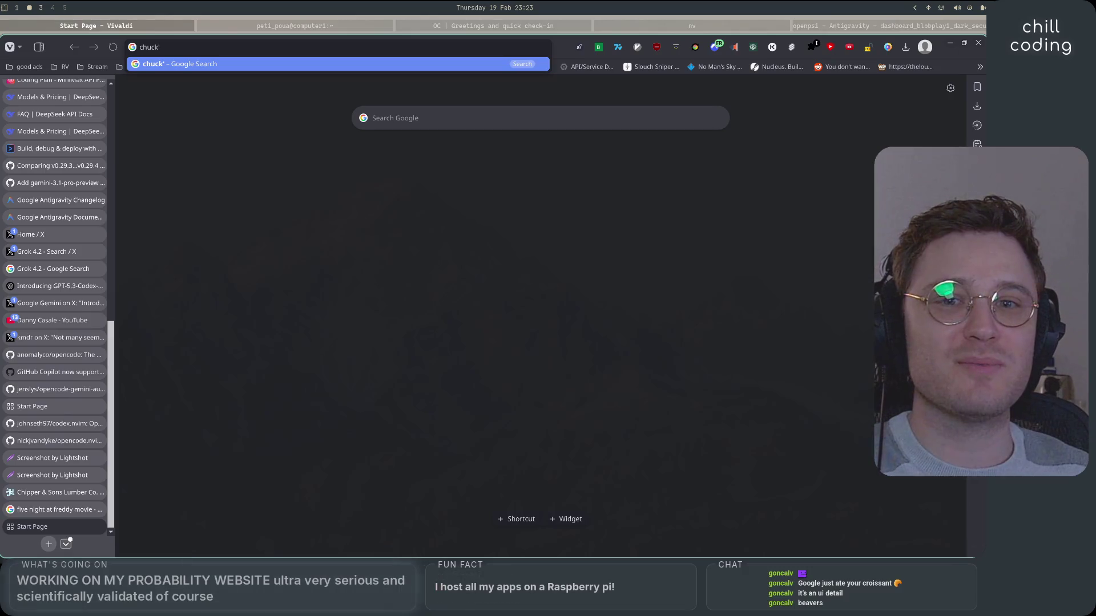
pyautogui.write(' cheese')
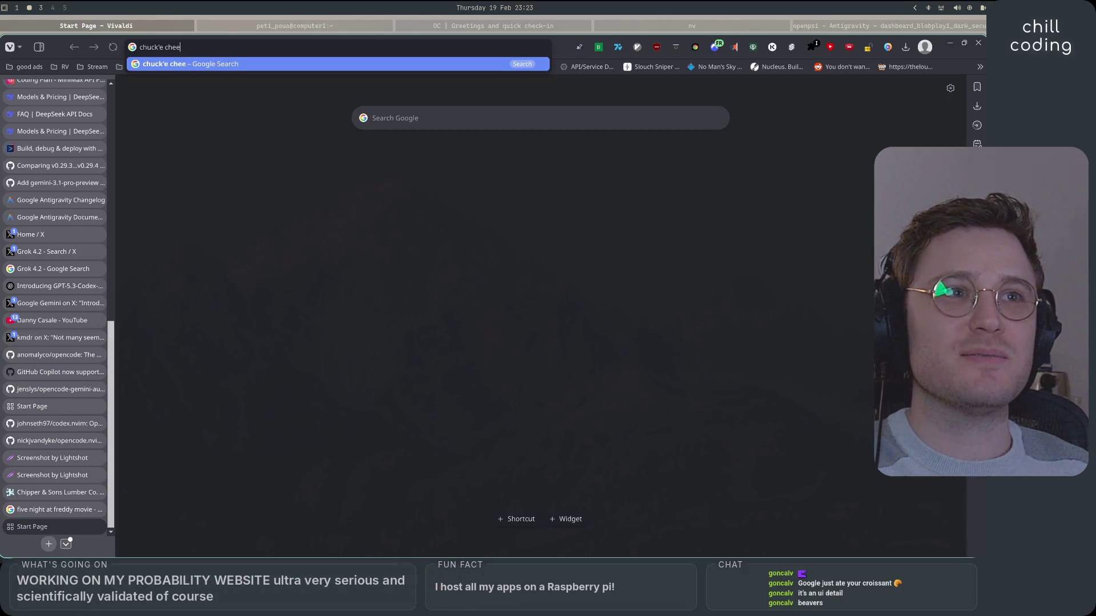
pyautogui.press('Return')
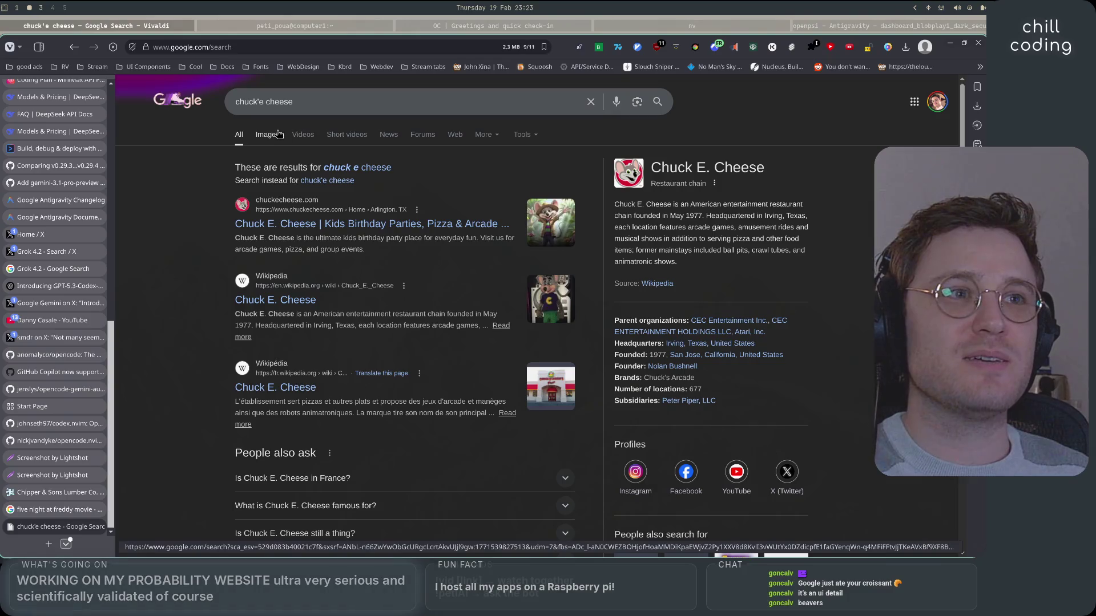
# - Open The Hollywood Reporter's Chuck E. Cheese game show article from the image results
pyautogui.click(267, 134)
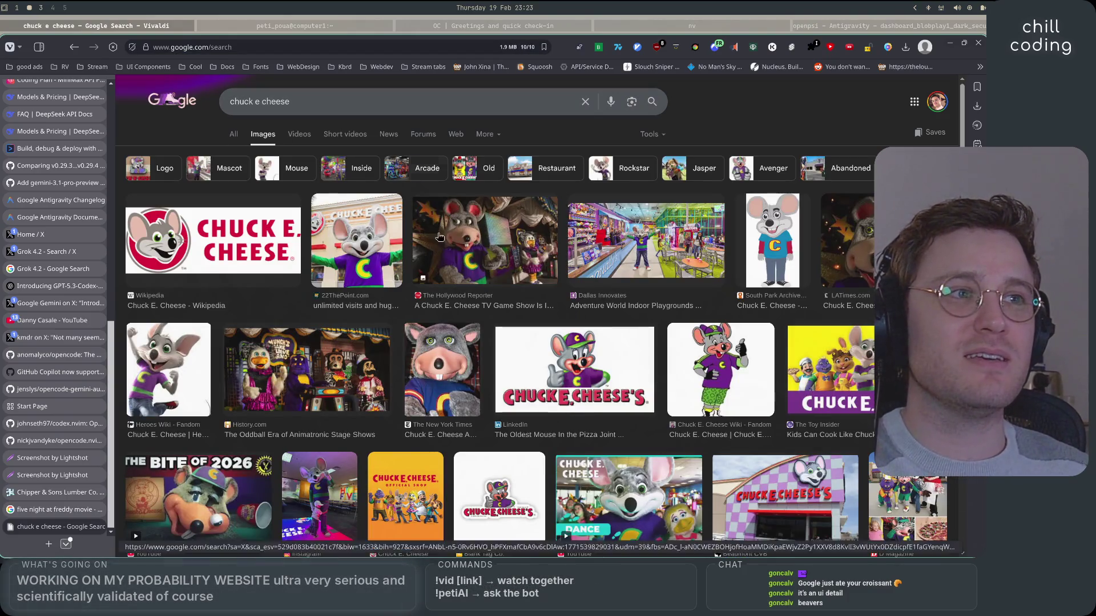
pyautogui.click(485, 240)
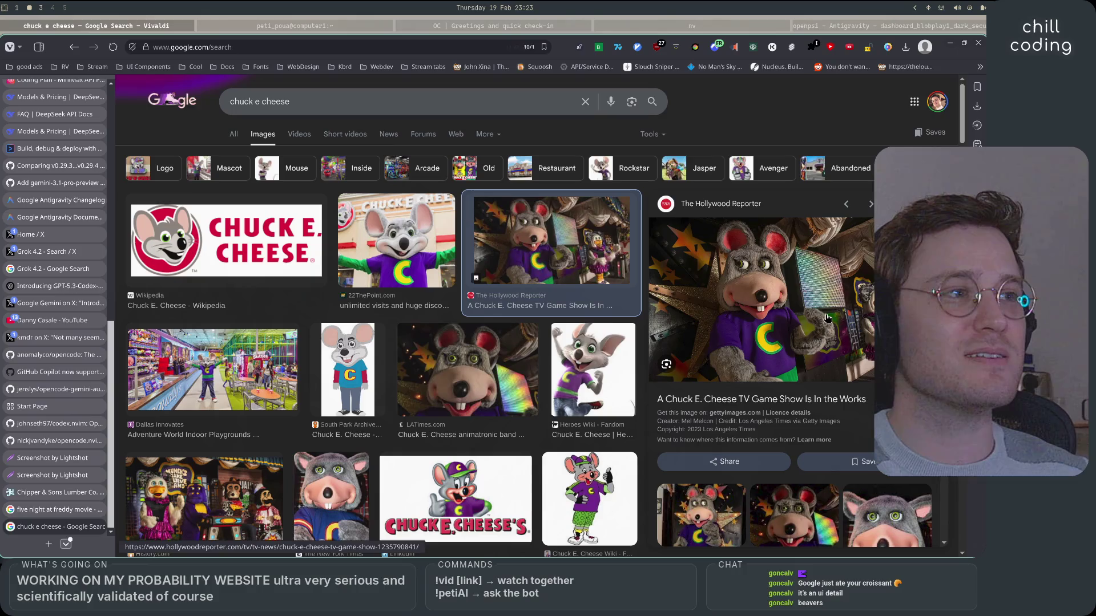
pyautogui.click(827, 318)
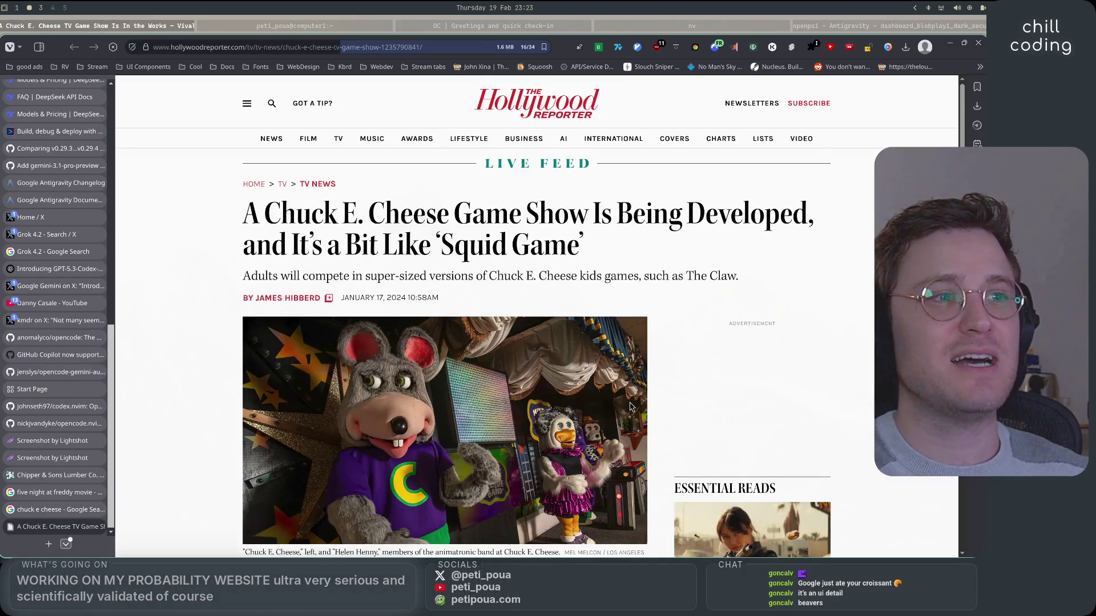
# - Scroll The Hollywood Reporter article to view the Chuck E. Cheese and Helen Henny photo
pyautogui.scroll(-3, 630, 406)
pyautogui.scroll(3, 575, 408)
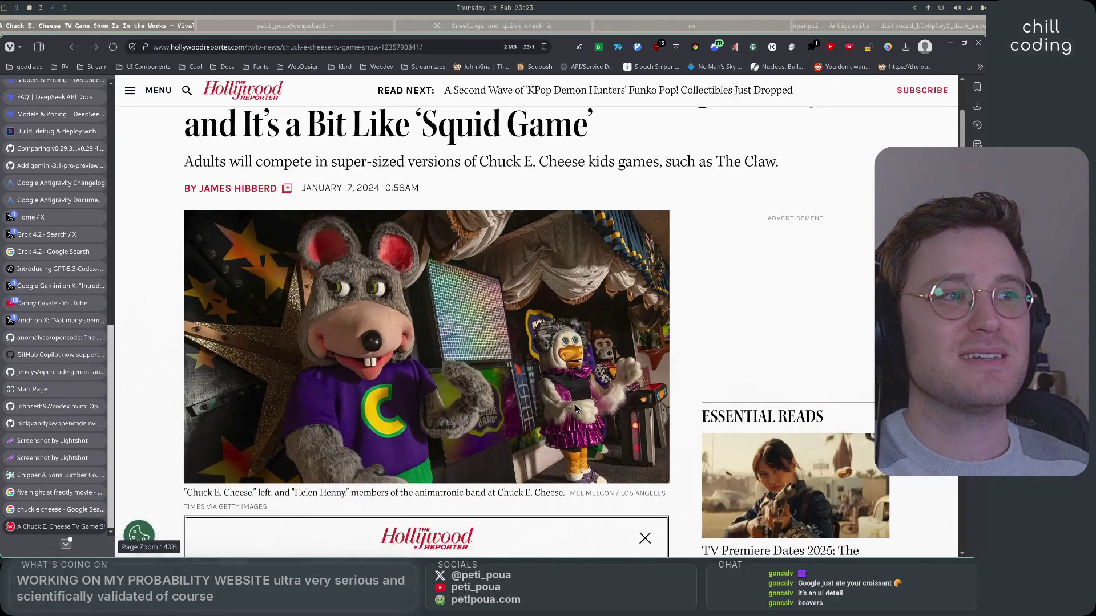
pyautogui.scroll(2, 576, 408)
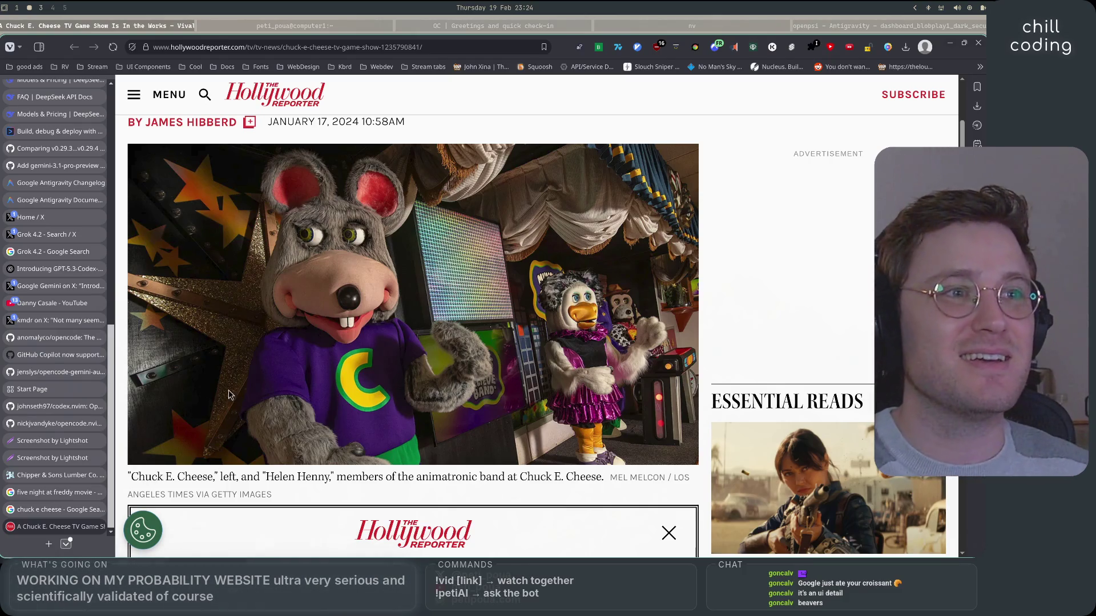
# - Search image results for 'europe mcdonalds playground' in a new tab
pyautogui.click(49, 544)
pyautogui.write('e')
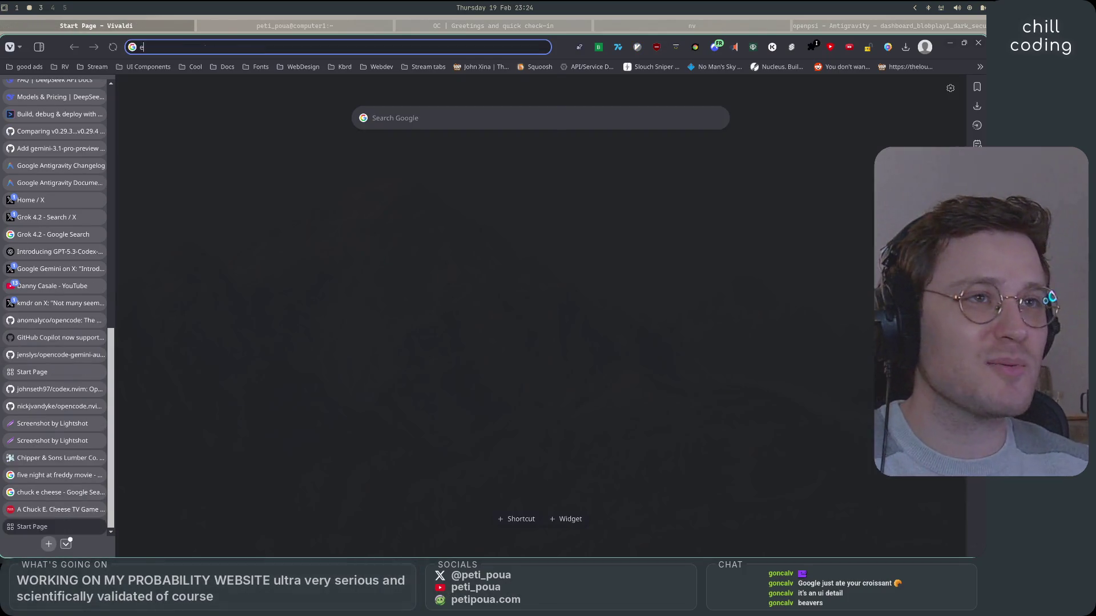
pyautogui.write('urope mcdonalds ')
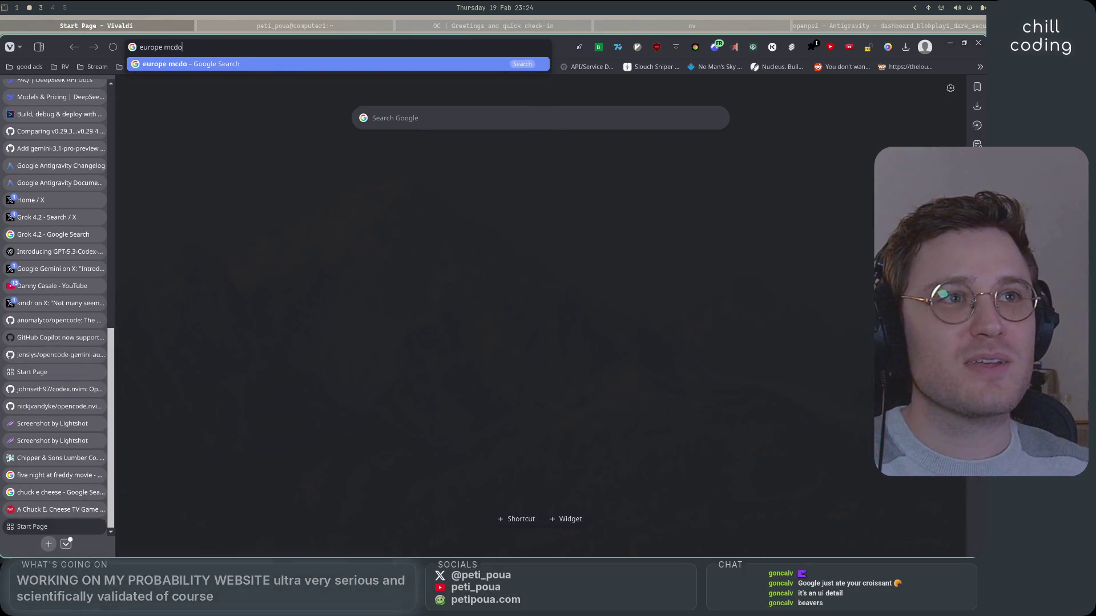
pyautogui.write('playgr')
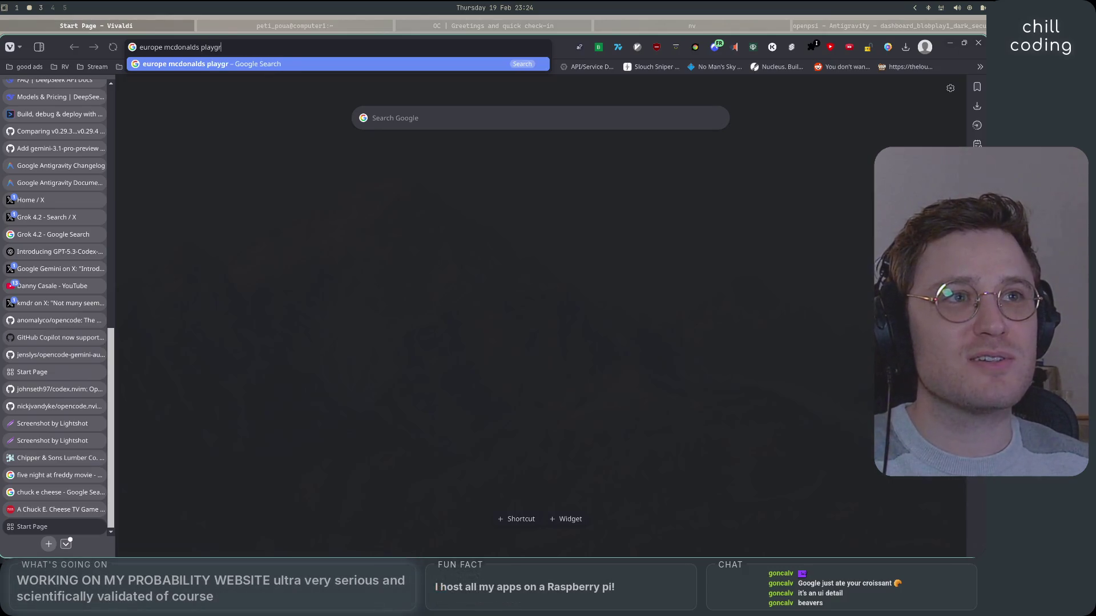
pyautogui.write('ound')
pyautogui.press('Return')
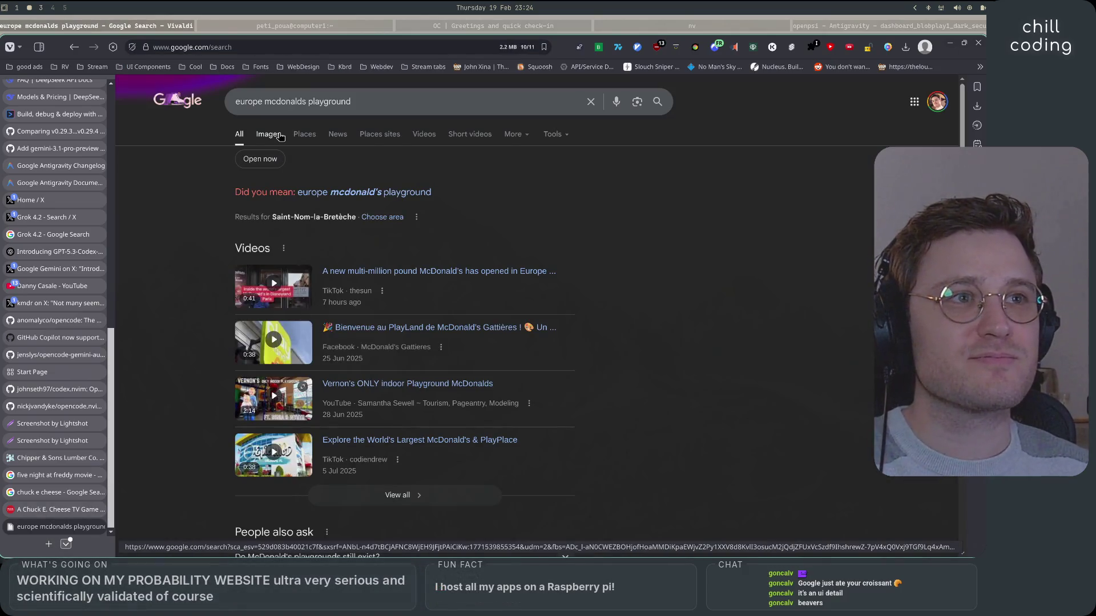
pyautogui.click(280, 135)
# - Preview several playground images, then return to the 'five night at freddy movie' tab
pyautogui.click(312, 259)
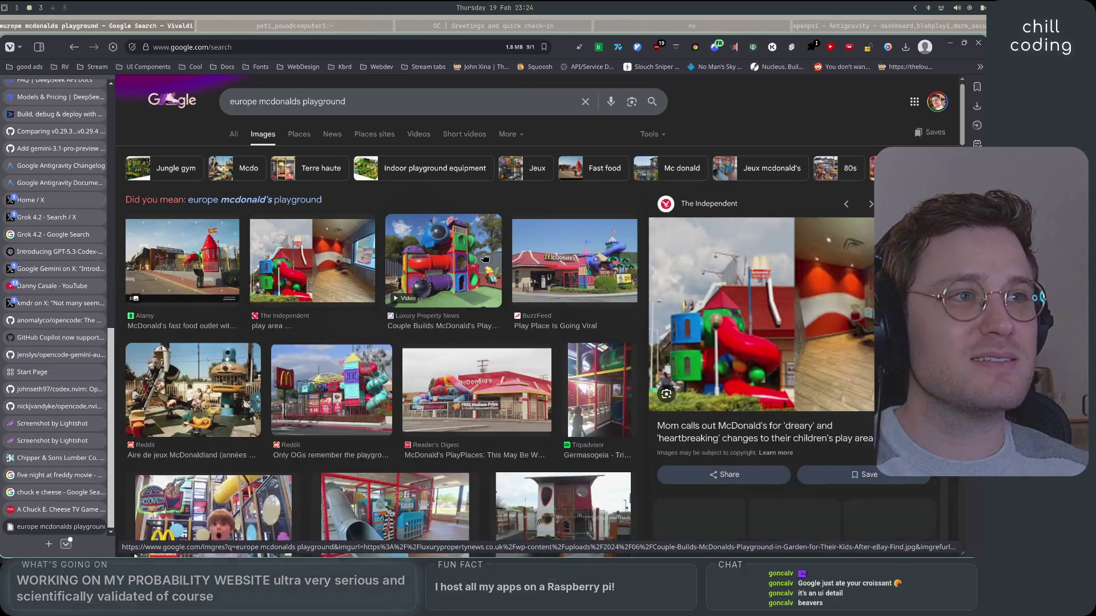
pyautogui.click(484, 258)
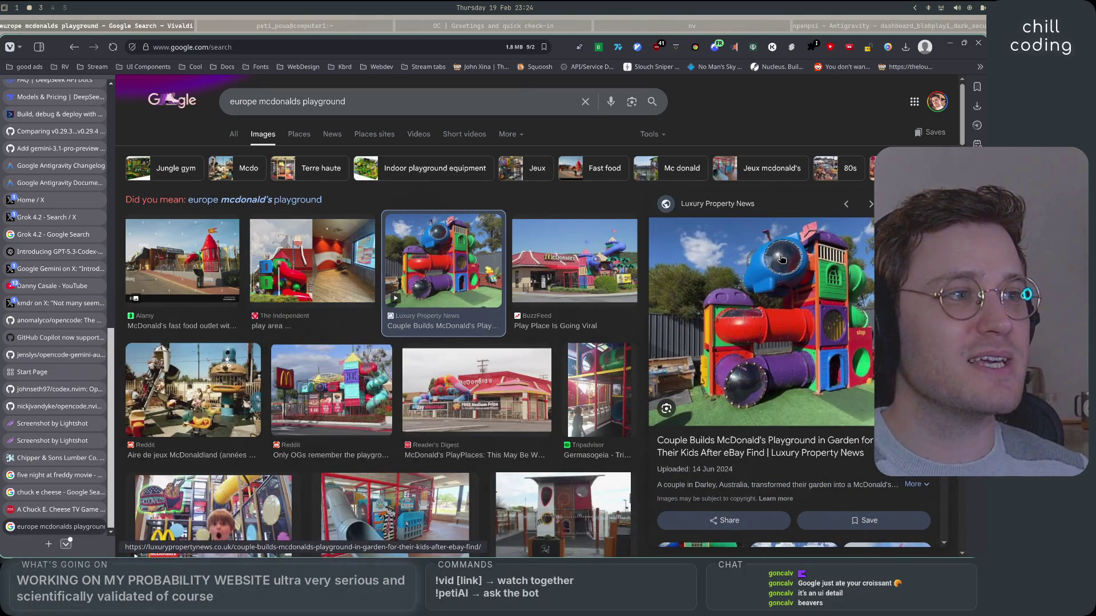
pyautogui.press('Right')
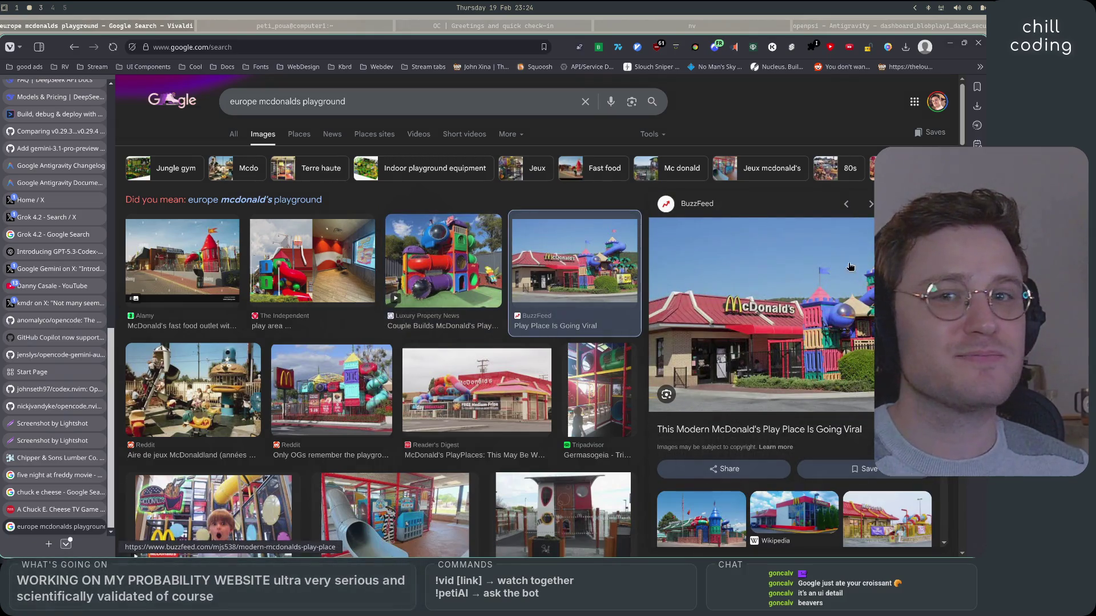
pyautogui.press('Right')
pyautogui.press('Right')
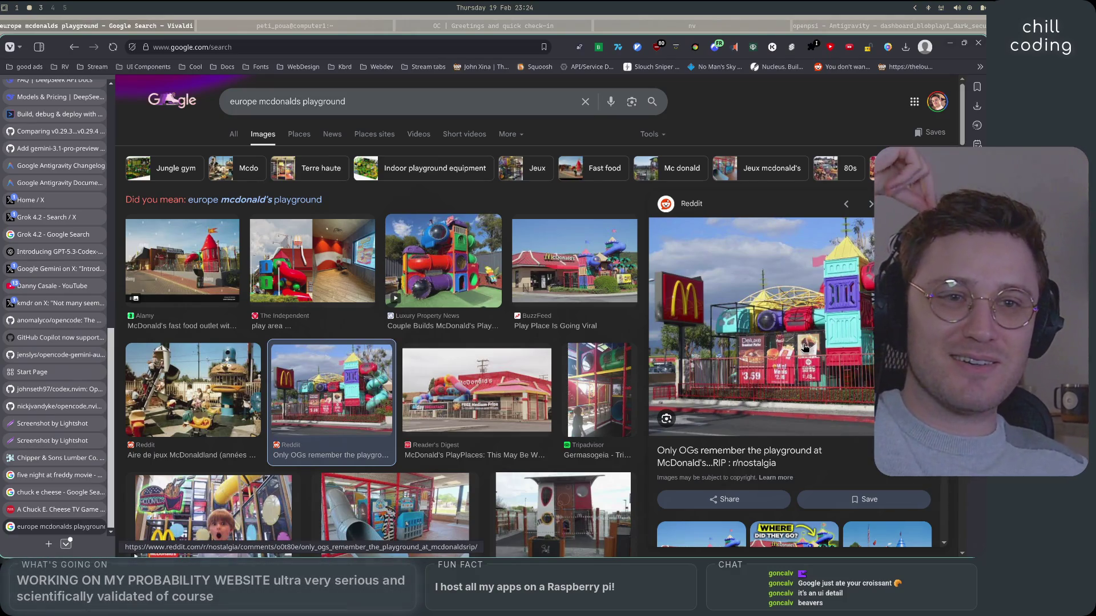
pyautogui.scroll(-3, 241, 354)
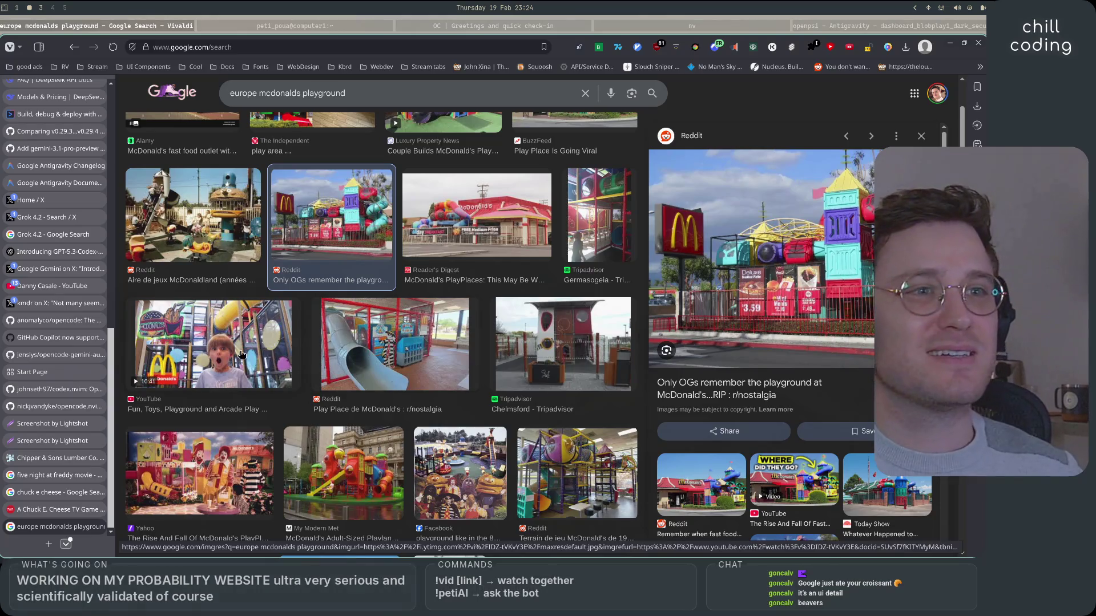
pyautogui.click(240, 354)
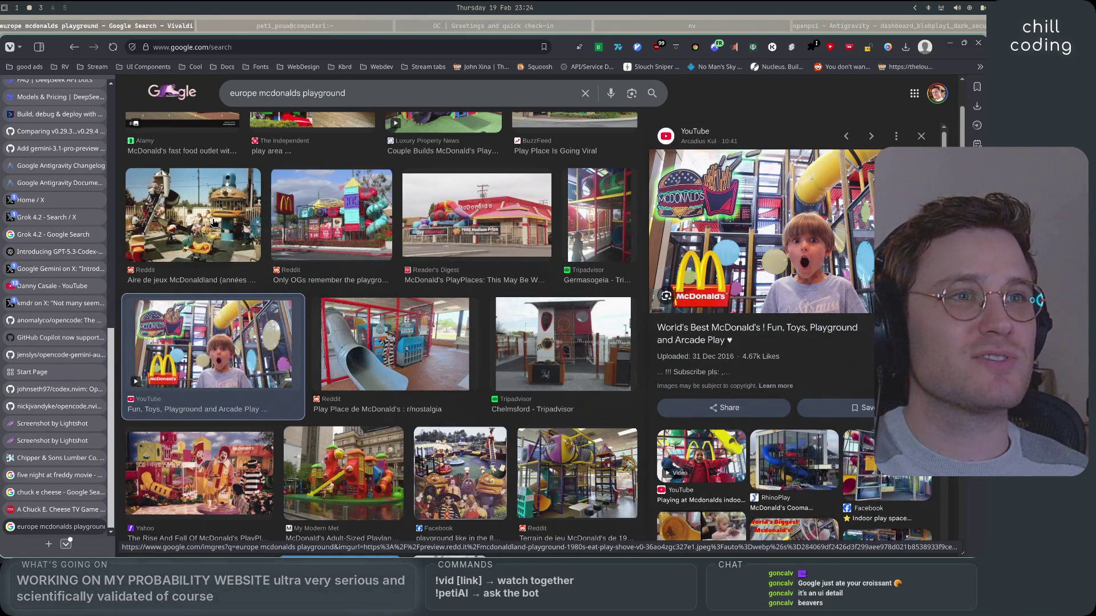
pyautogui.click(211, 219)
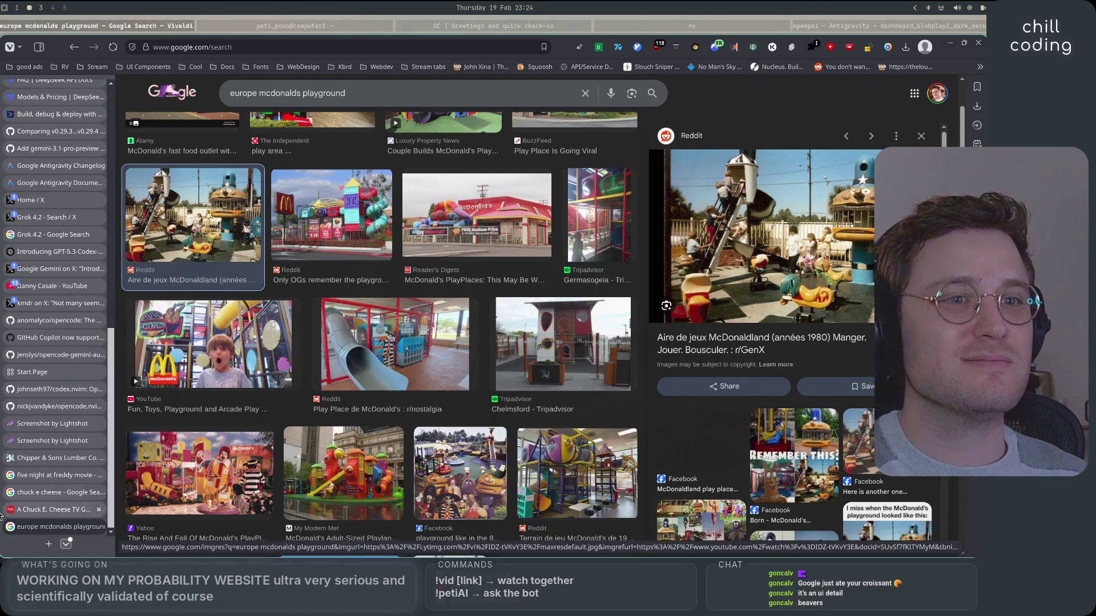
pyautogui.click(59, 483)
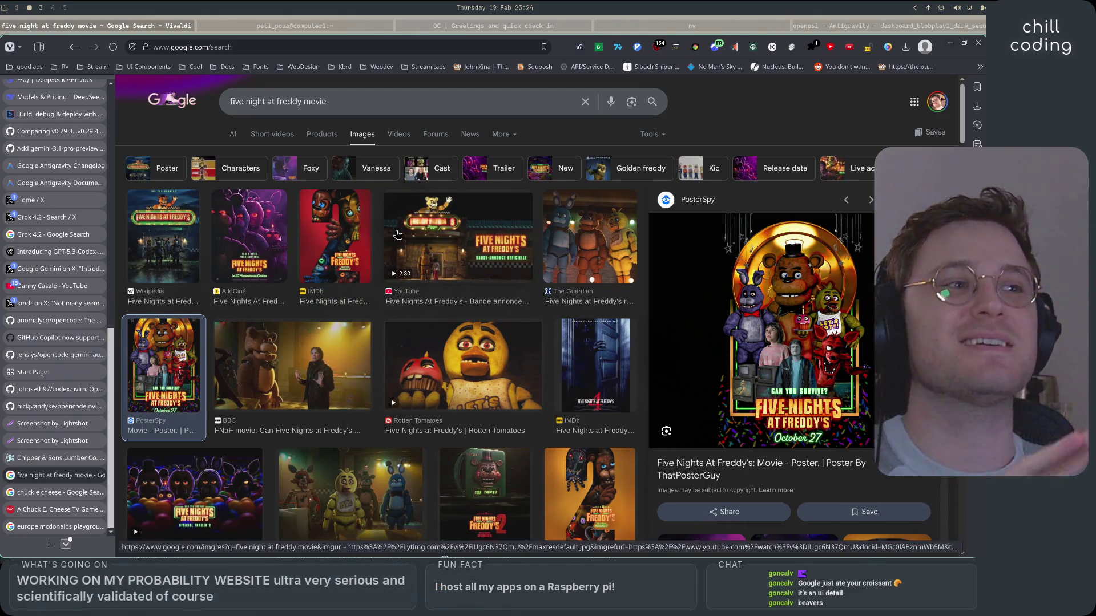
# - Change the query from 'five night at freddy movie' to 'five night at freddy camera'
pyautogui.click(321, 134)
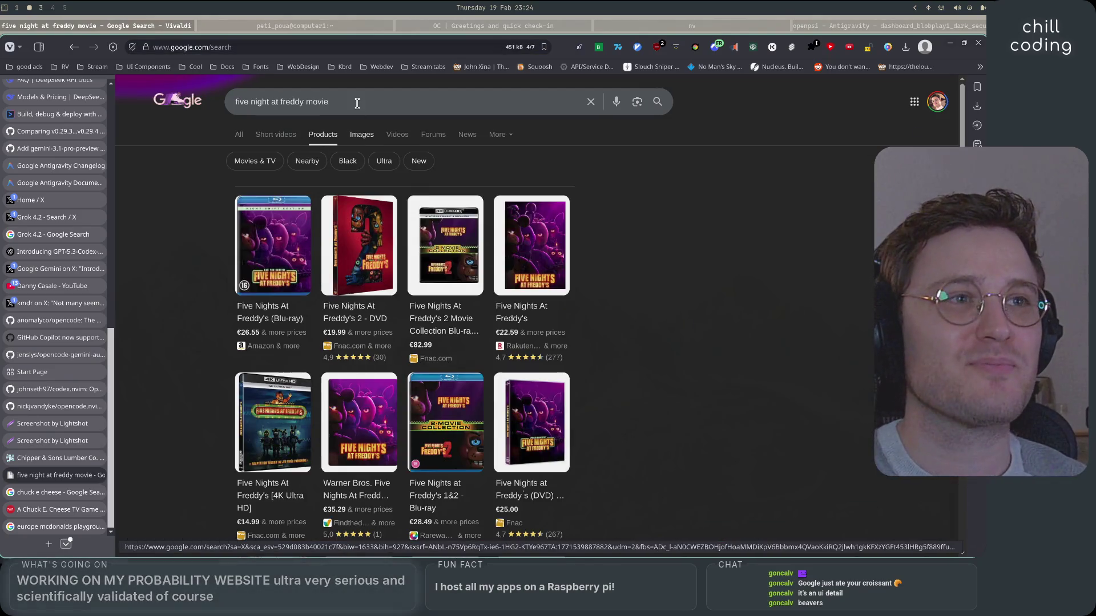
pyautogui.hotkey('alt', 'Left')
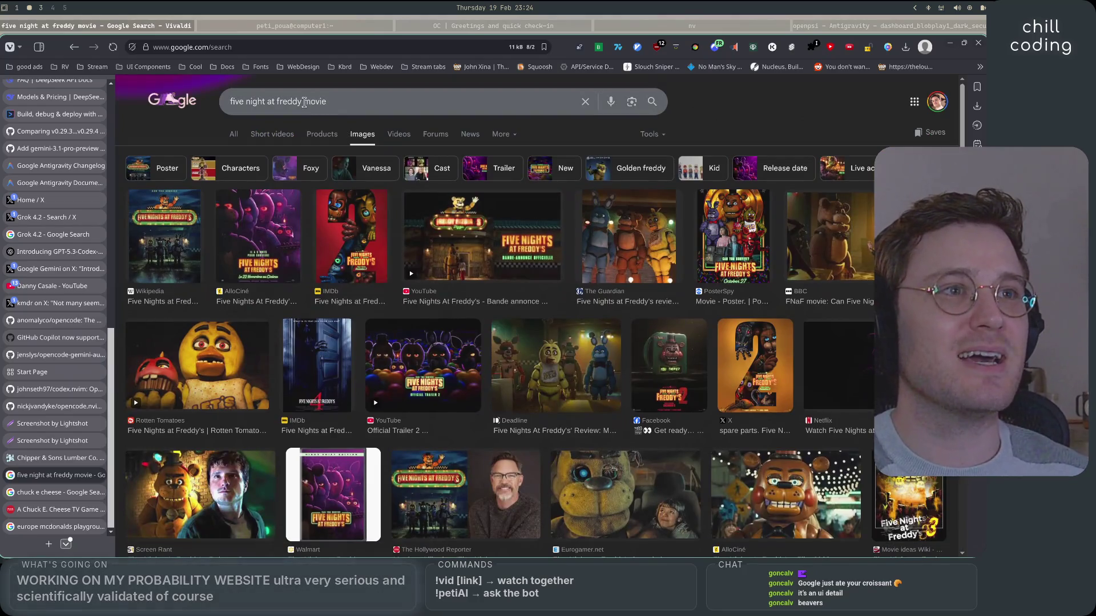
pyautogui.doubleClick(326, 104)
pyautogui.write('camera')
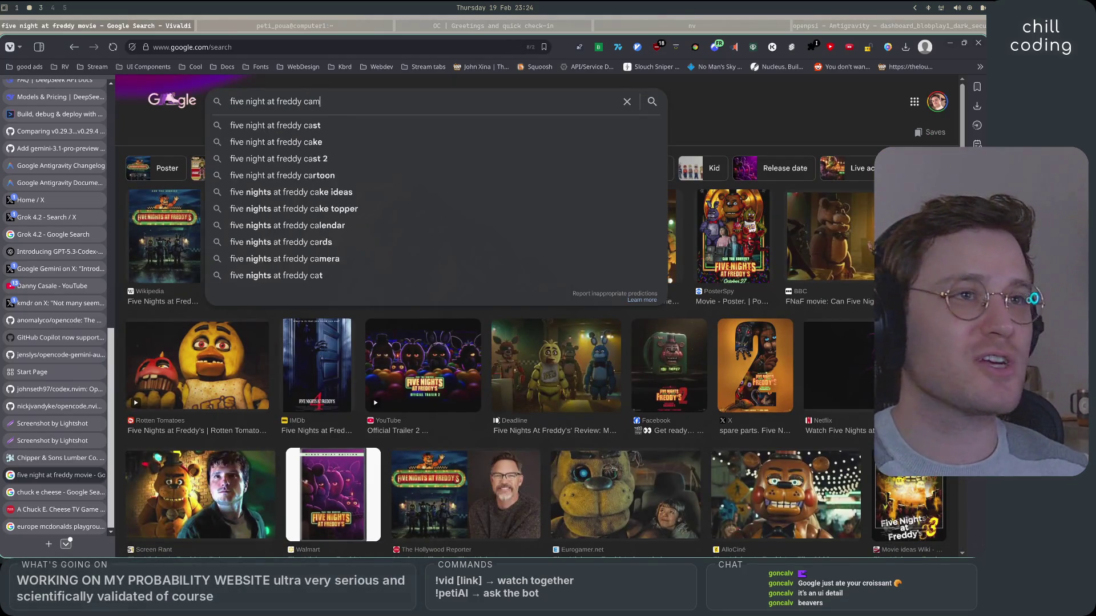
pyautogui.press('Return')
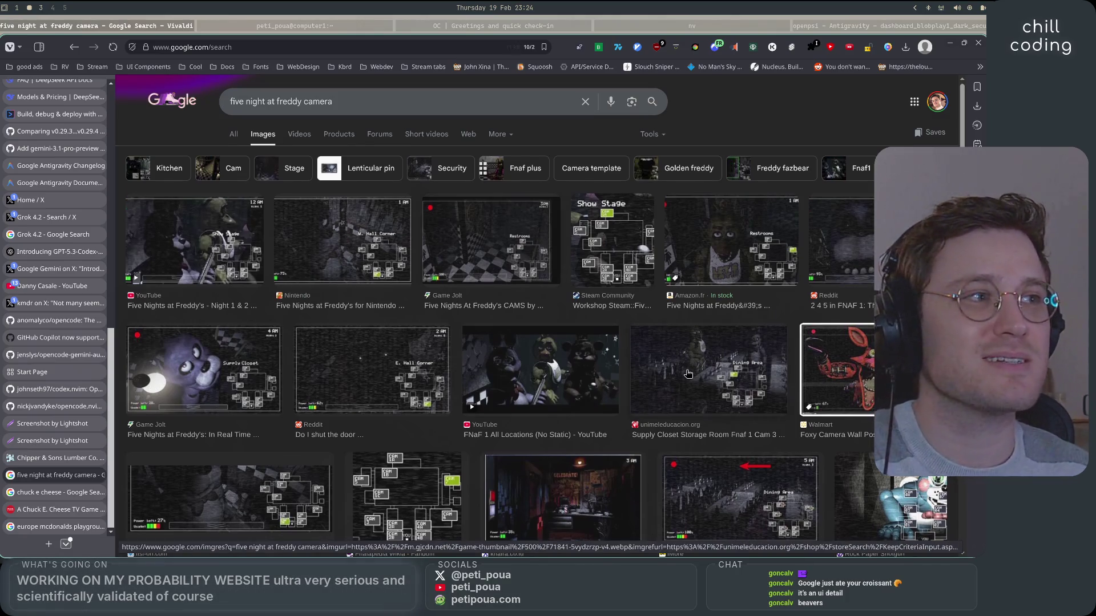
# - Preview the iMore and icecreamfactoryny camera images, returning to the iMore preview
pyautogui.scroll(-5, 688, 374)
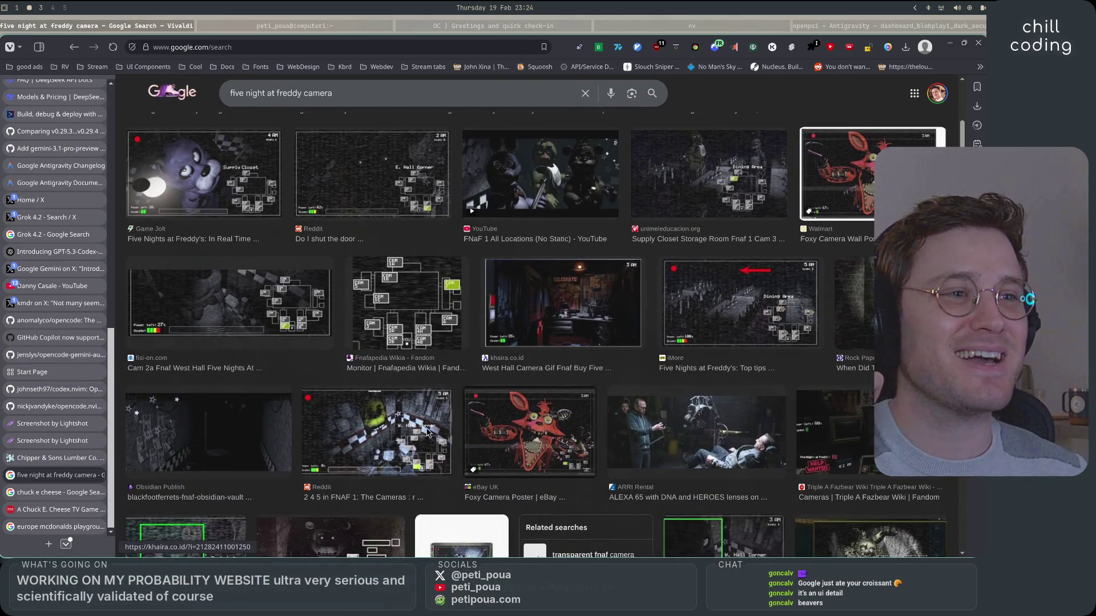
pyautogui.click(718, 311)
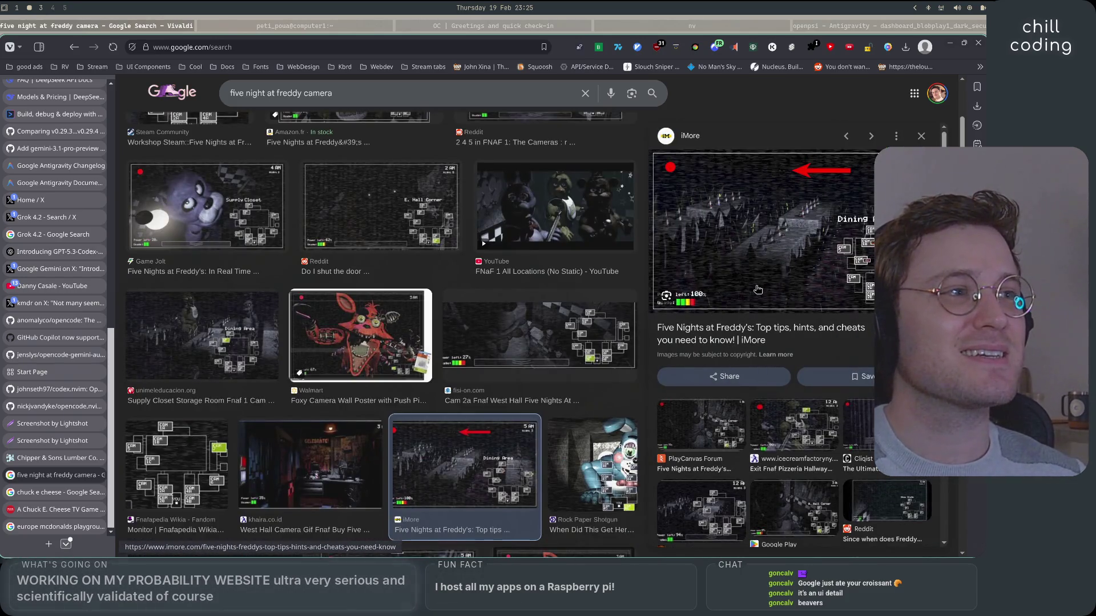
pyautogui.click(790, 440)
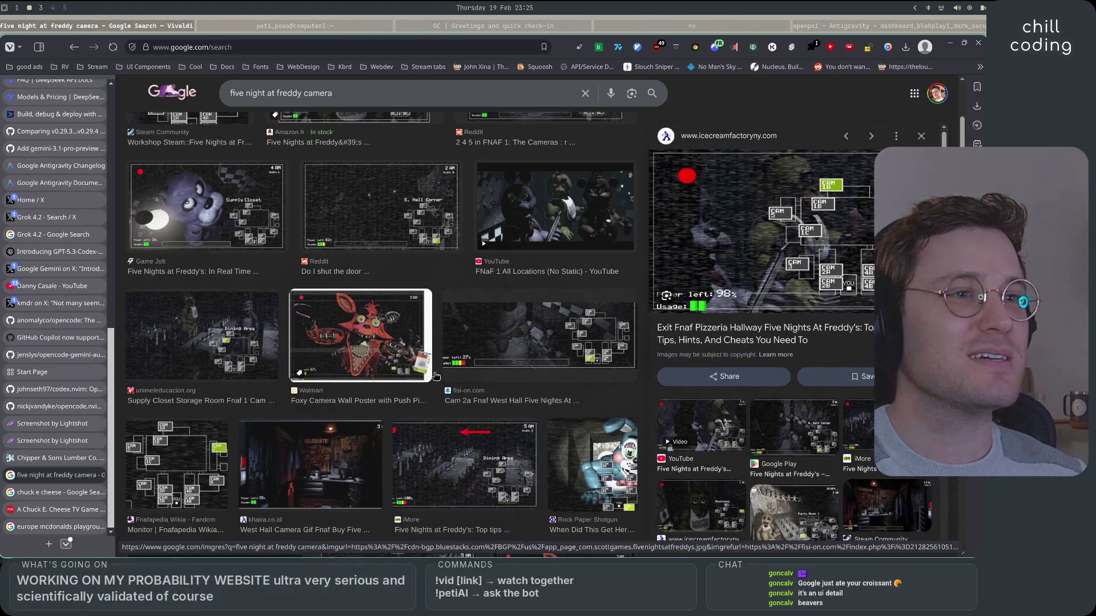
pyautogui.hotkey('alt', 'Left')
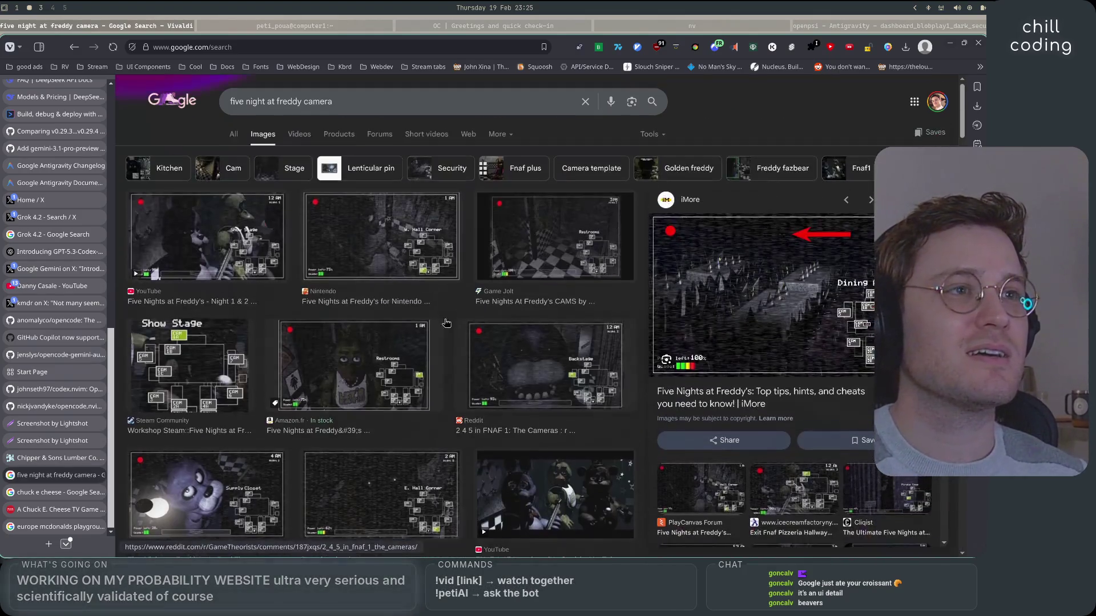
pyautogui.click(400, 101)
# - Search 'five night at freddy camera rooms' and preview the ambience video, Backstage and Party Room 1
pyautogui.write('room')
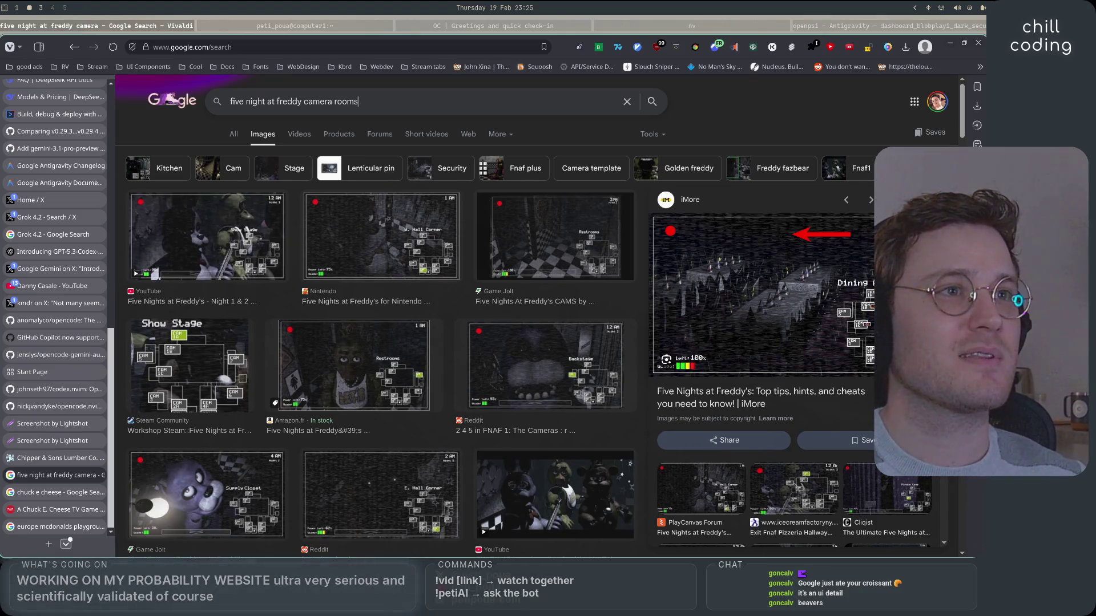
pyautogui.press('Return')
pyautogui.click(338, 252)
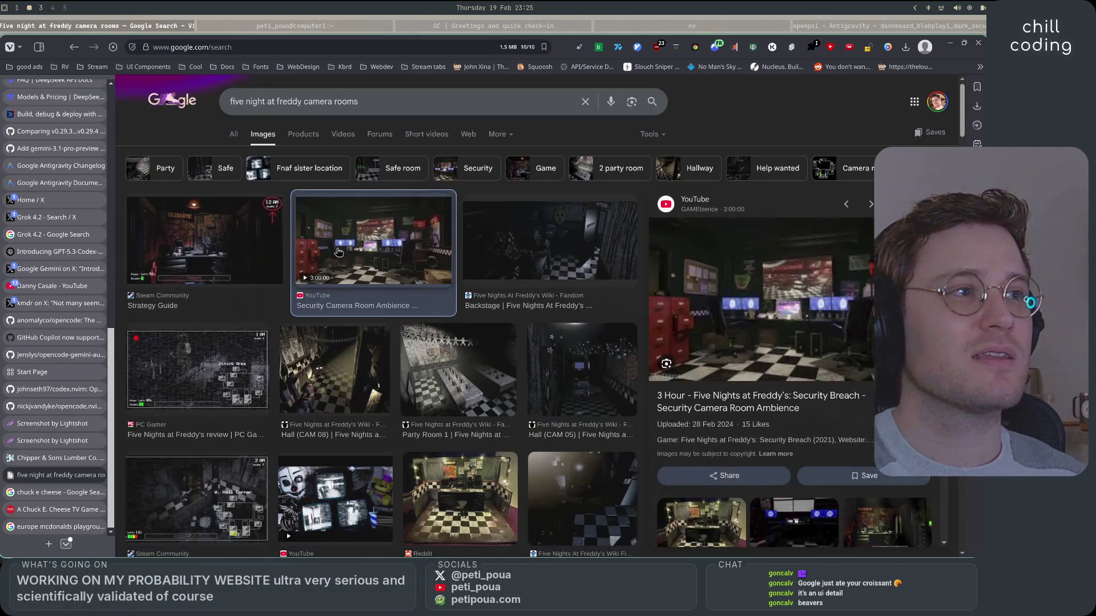
pyautogui.click(505, 253)
pyautogui.click(461, 388)
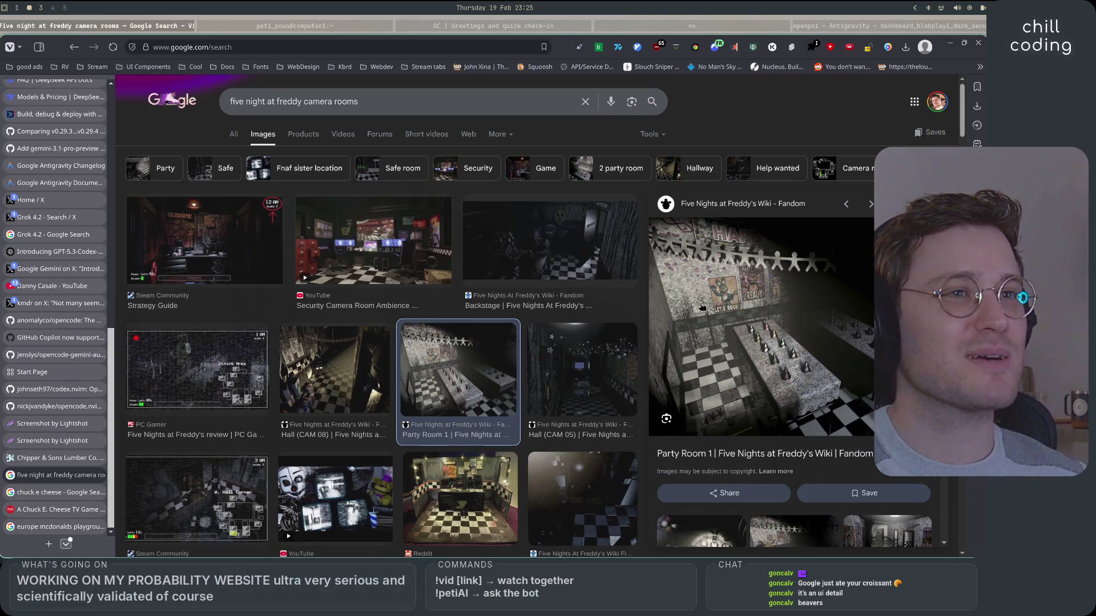
# - Browse further, previewing the security room diorama, CAM 07, Restrooms, wikiHow and fnaf 2 guide images
pyautogui.scroll(-3, 571, 342)
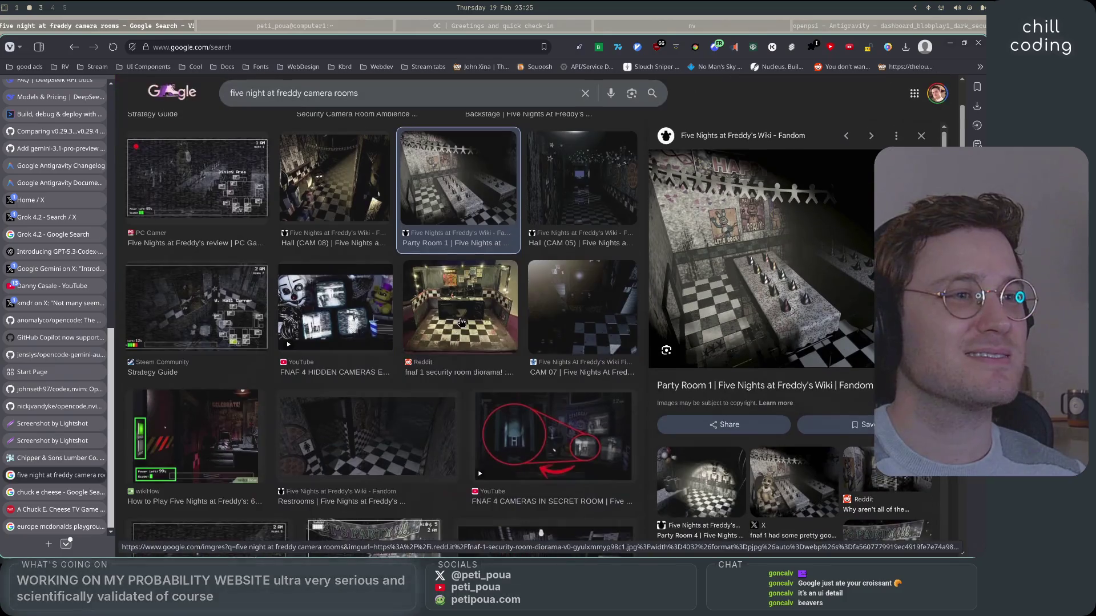
pyautogui.click(460, 308)
pyautogui.click(573, 302)
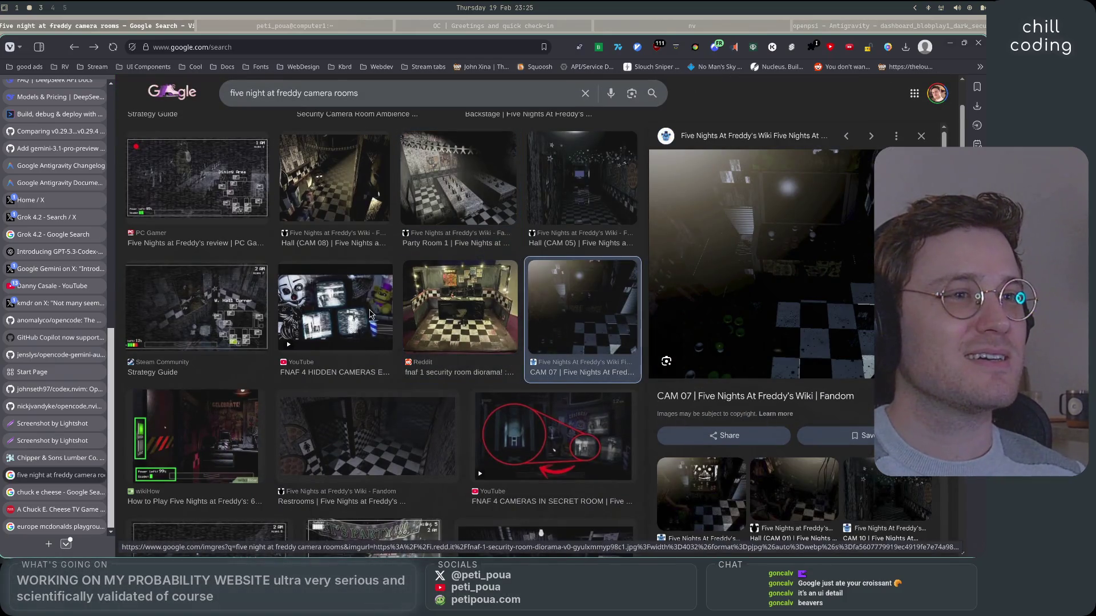
pyautogui.click(497, 313)
pyautogui.click(210, 316)
pyautogui.scroll(-2, 210, 315)
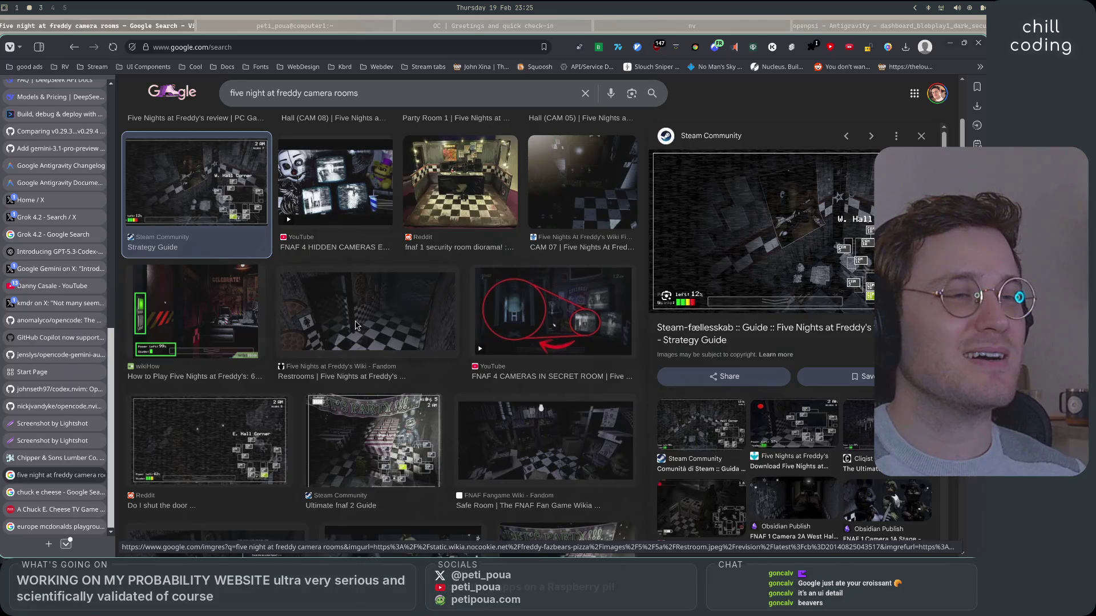
pyautogui.click(356, 324)
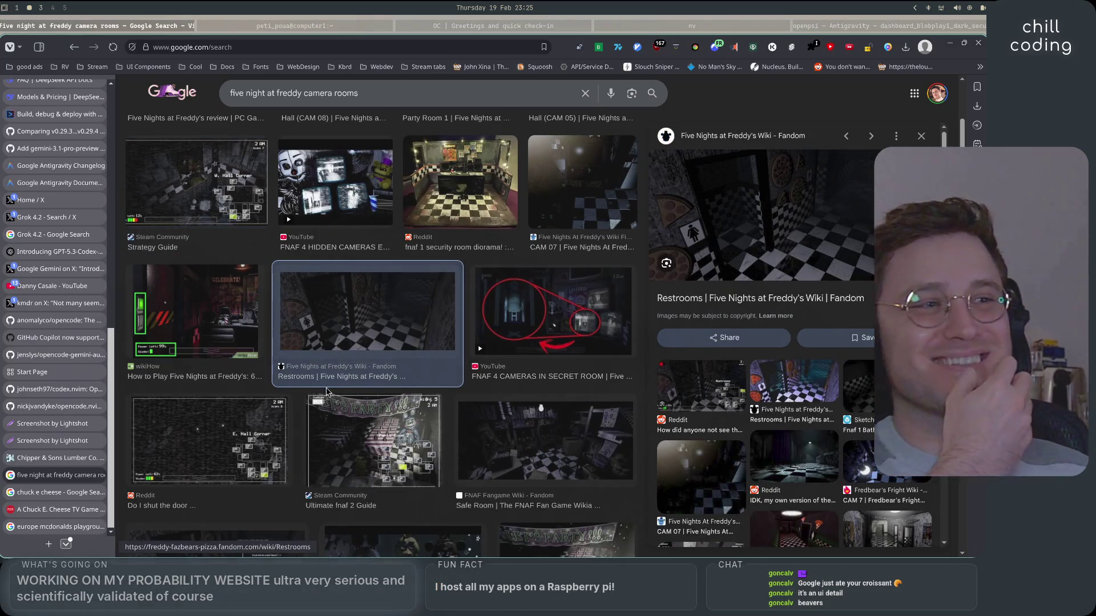
pyautogui.click(225, 337)
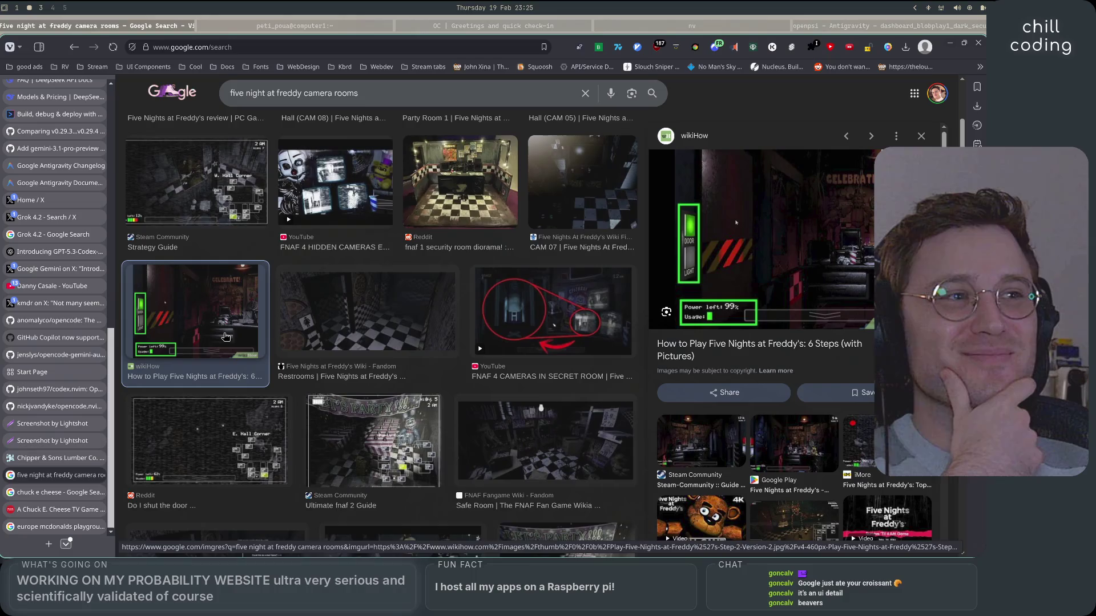
pyautogui.scroll(-2, 225, 337)
pyautogui.click(246, 320)
pyautogui.click(377, 313)
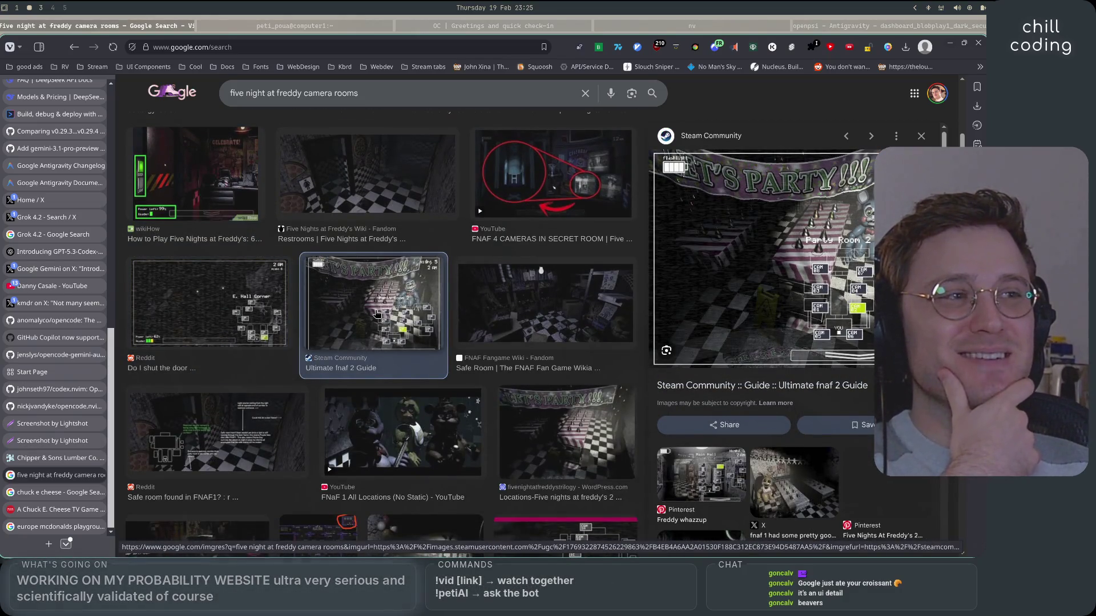
# - Preview the FNaF 2 locations, Safe Room, Neocities surveillance and Fazbear Wiki camera images
pyautogui.scroll(-2, 532, 329)
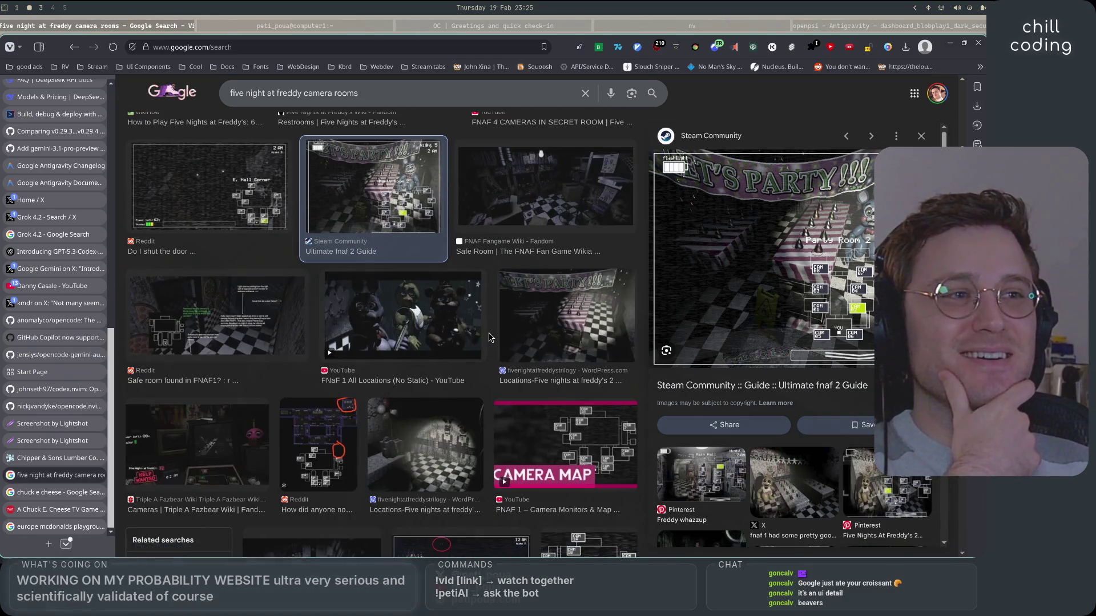
pyautogui.click(532, 329)
pyautogui.click(398, 331)
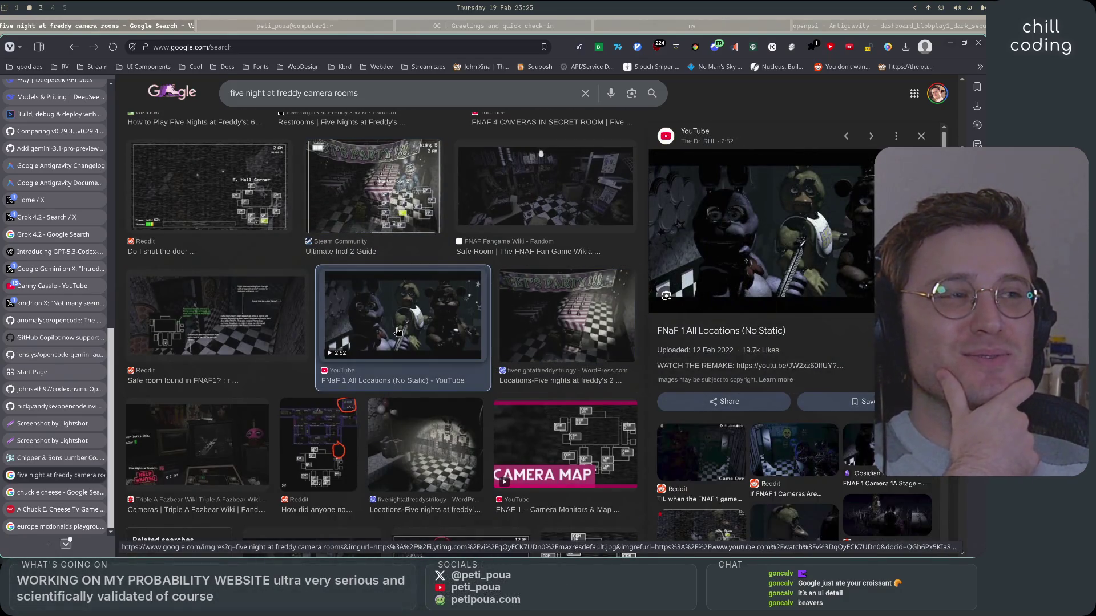
pyautogui.click(537, 201)
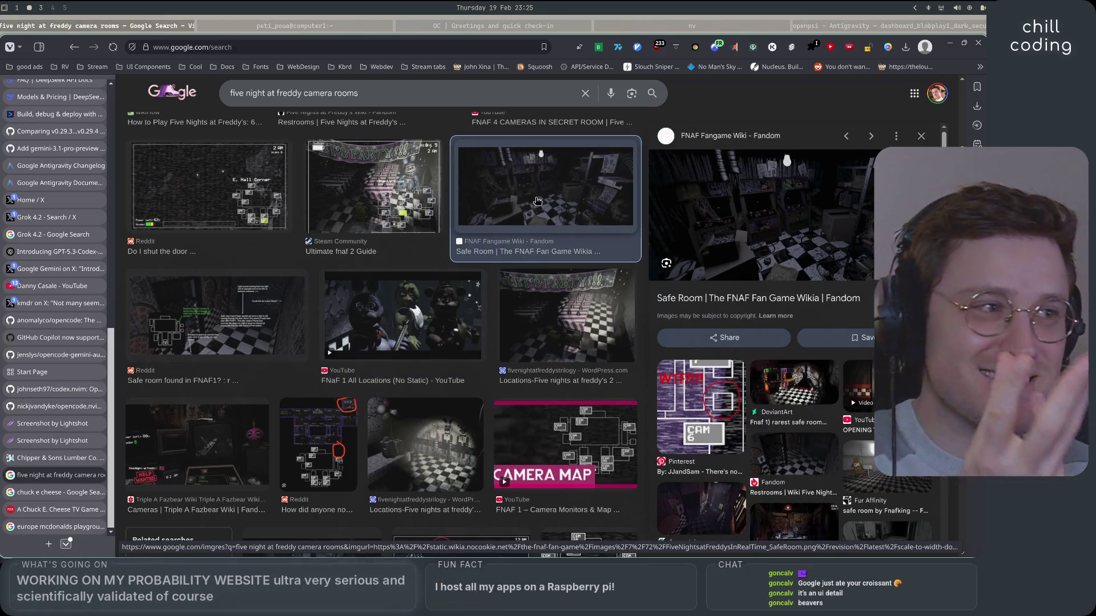
pyautogui.scroll(-3, 446, 411)
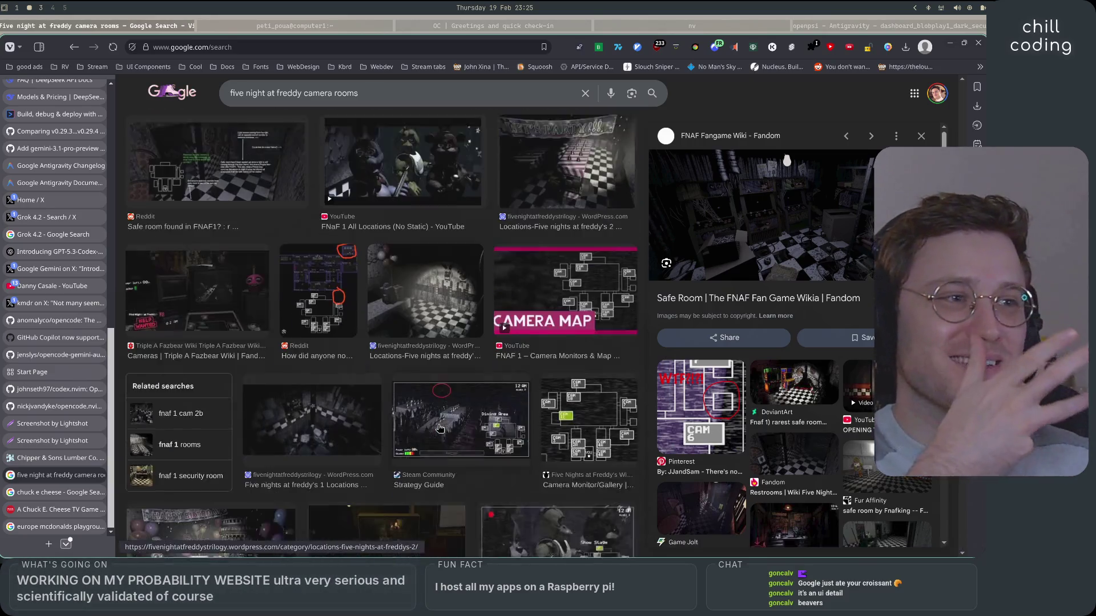
pyautogui.click(470, 367)
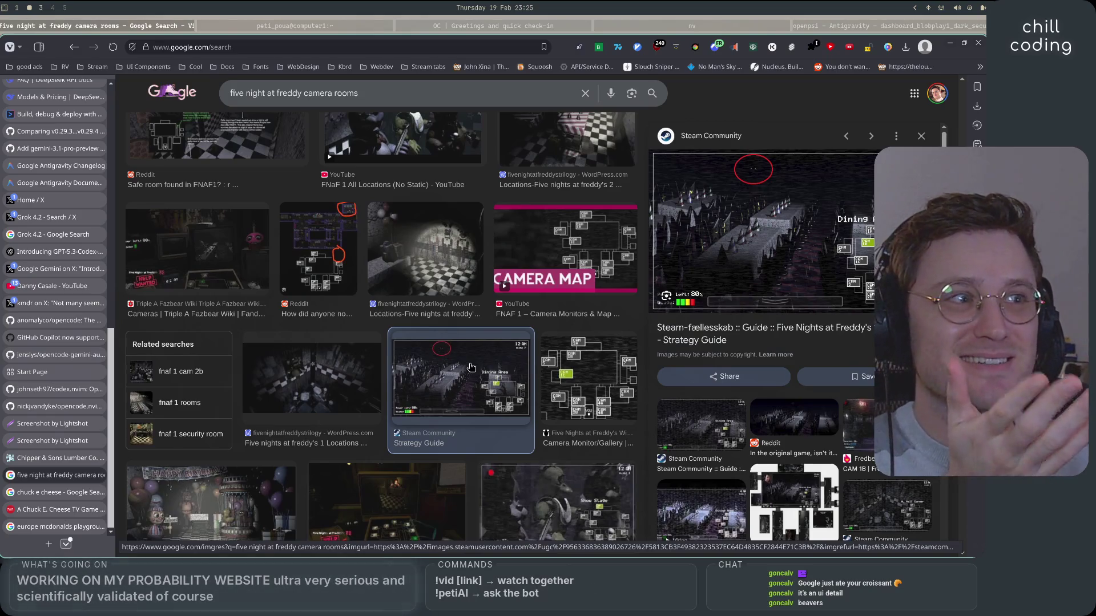
pyautogui.scroll(-2, 471, 366)
pyautogui.click(541, 387)
pyautogui.click(388, 394)
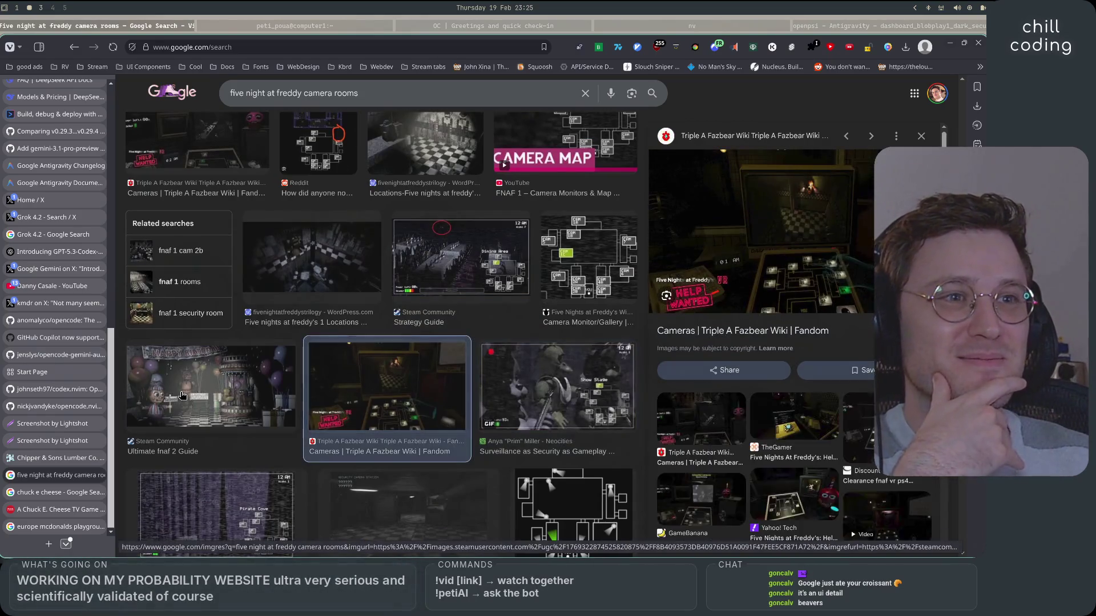
pyautogui.click(182, 395)
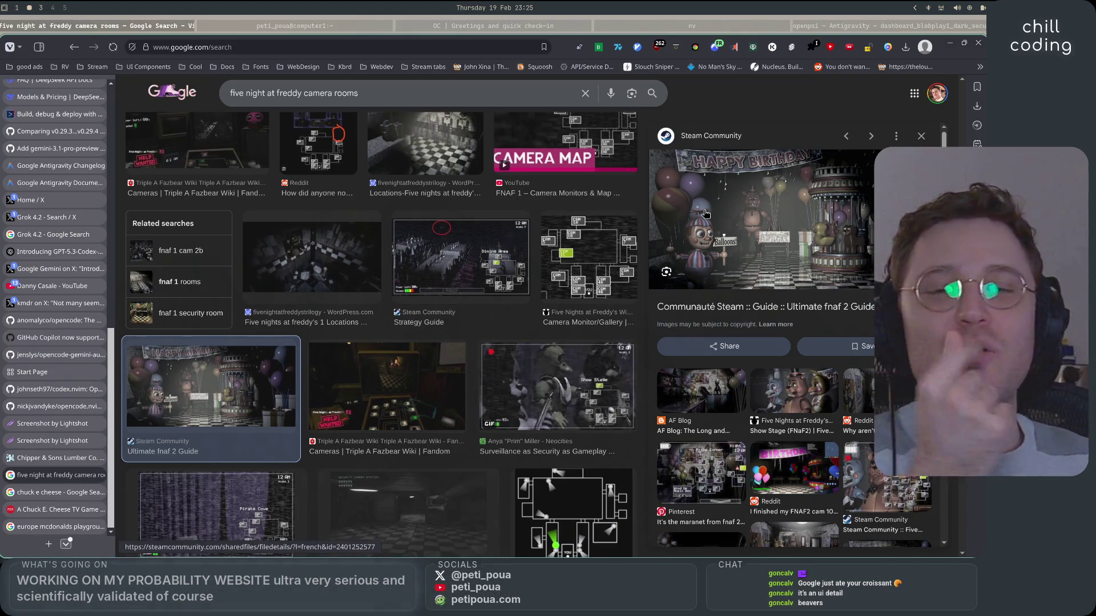
pyautogui.scroll(-4, 432, 359)
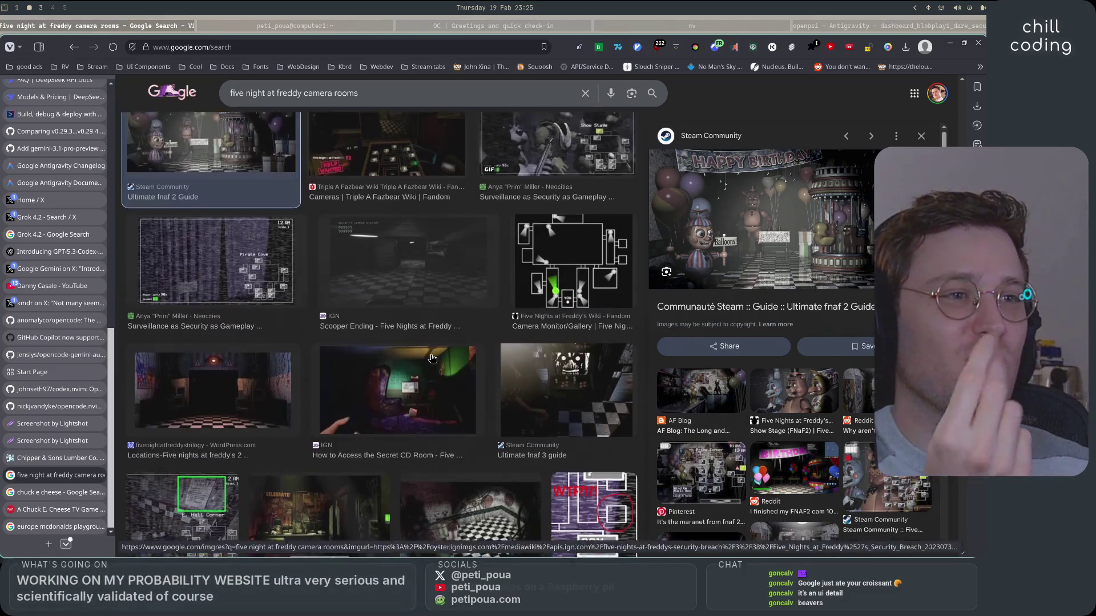
pyautogui.scroll(-2, 432, 359)
# - Preview Dailymotion, IGN Secret CD Room and Cutting Room Floor images, settling on TheXboxHub's Party Room 3
pyautogui.click(451, 380)
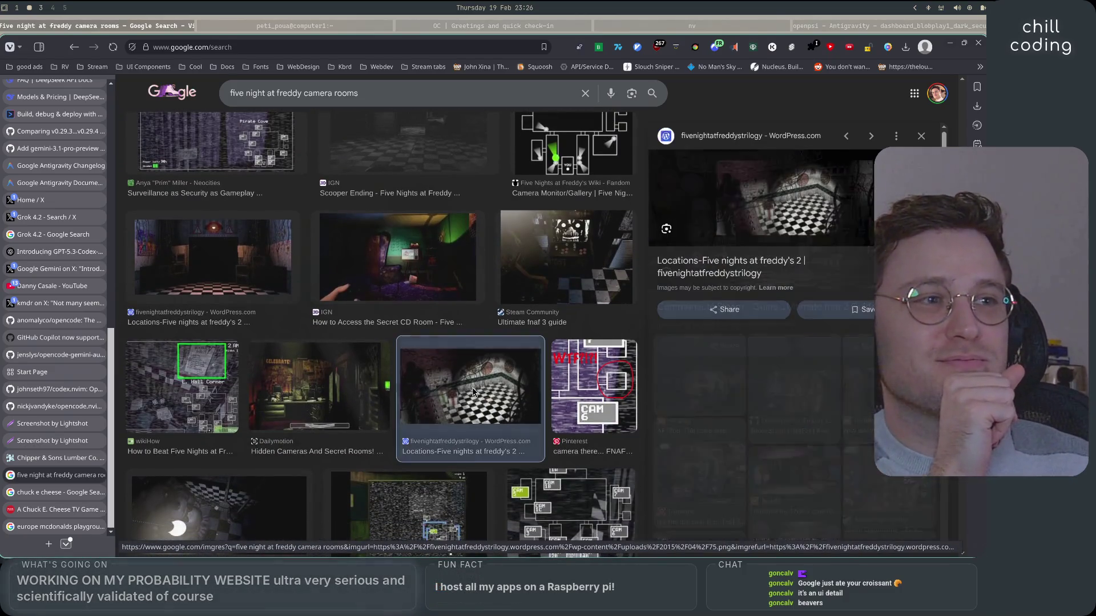
pyautogui.click(349, 393)
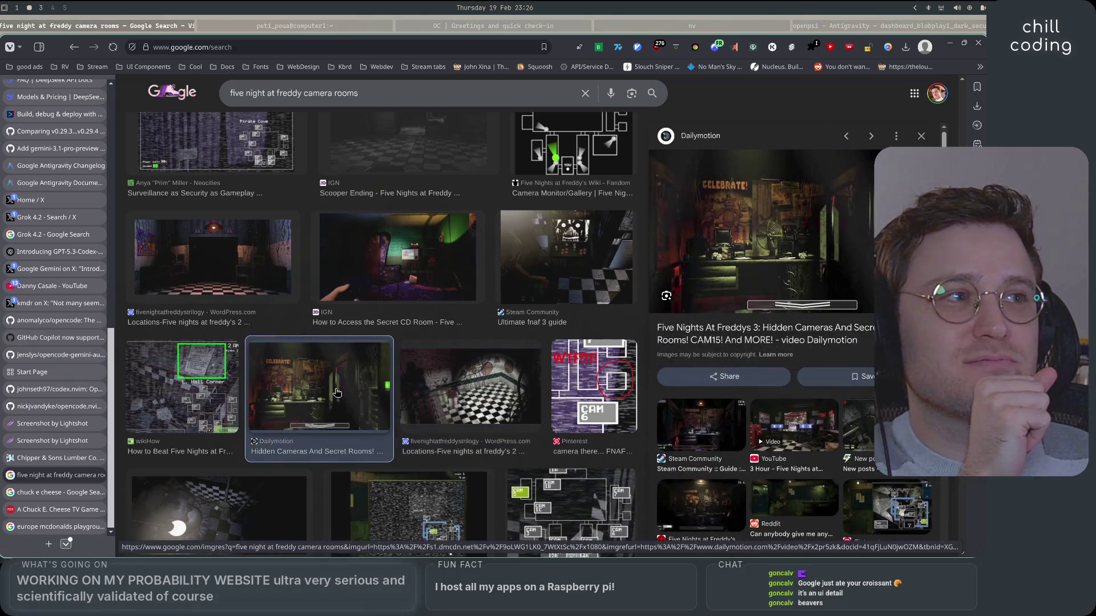
pyautogui.click(424, 257)
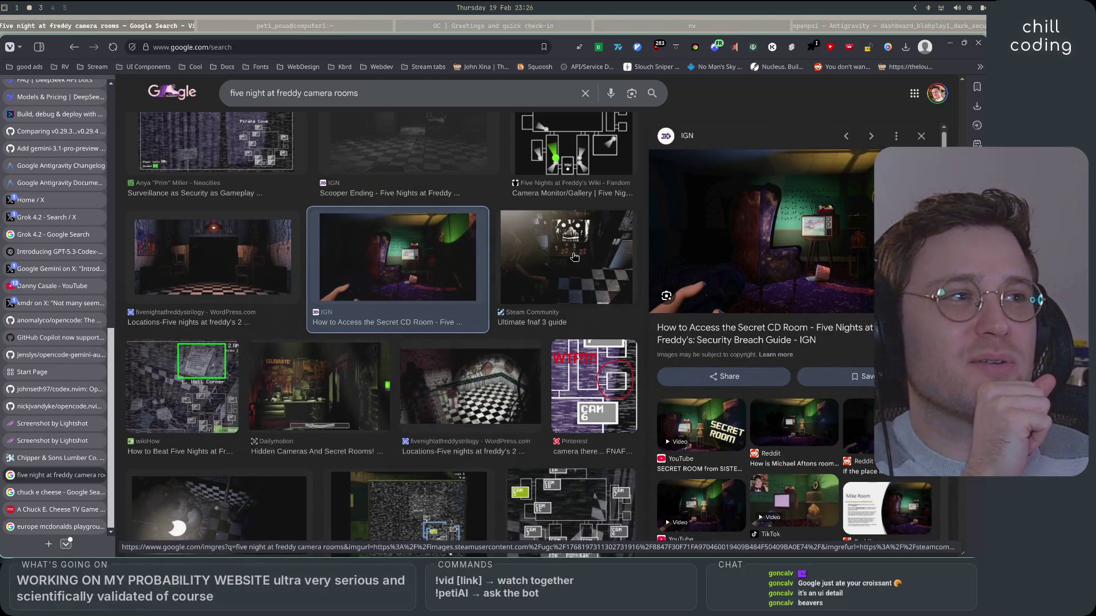
pyautogui.scroll(-3, 575, 257)
pyautogui.click(516, 360)
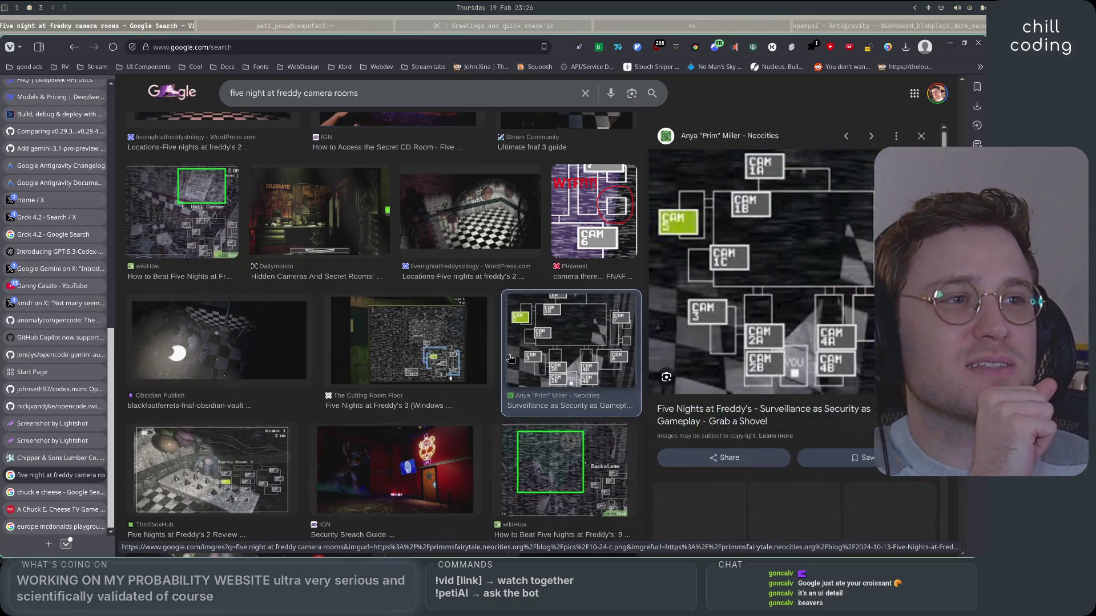
pyautogui.click(410, 355)
pyautogui.click(222, 342)
pyautogui.click(224, 500)
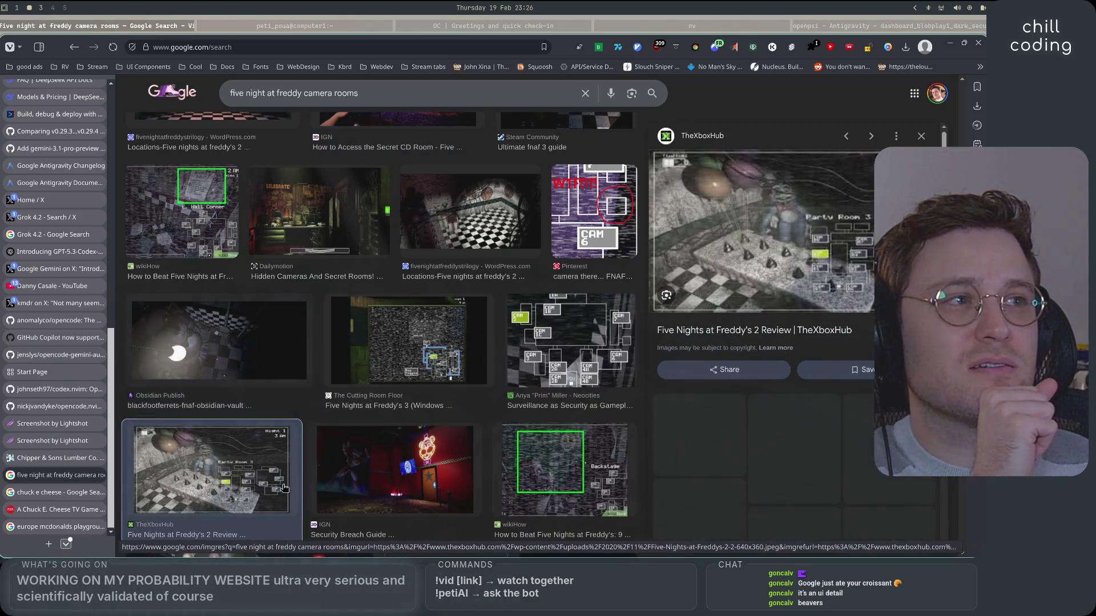
pyautogui.click(403, 489)
pyautogui.click(232, 500)
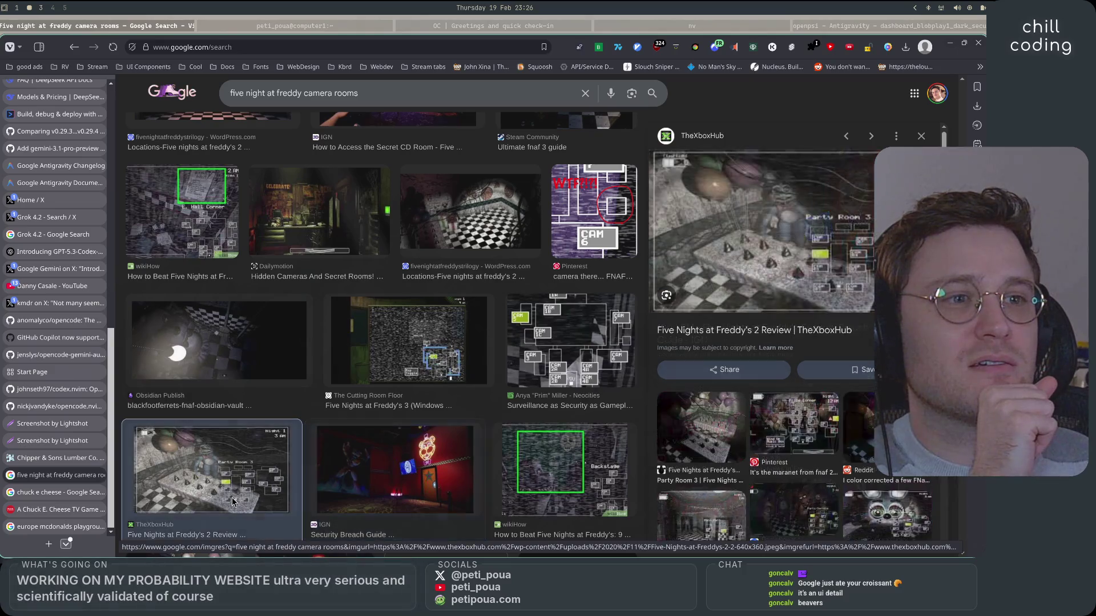
pyautogui.scroll(-5, 232, 500)
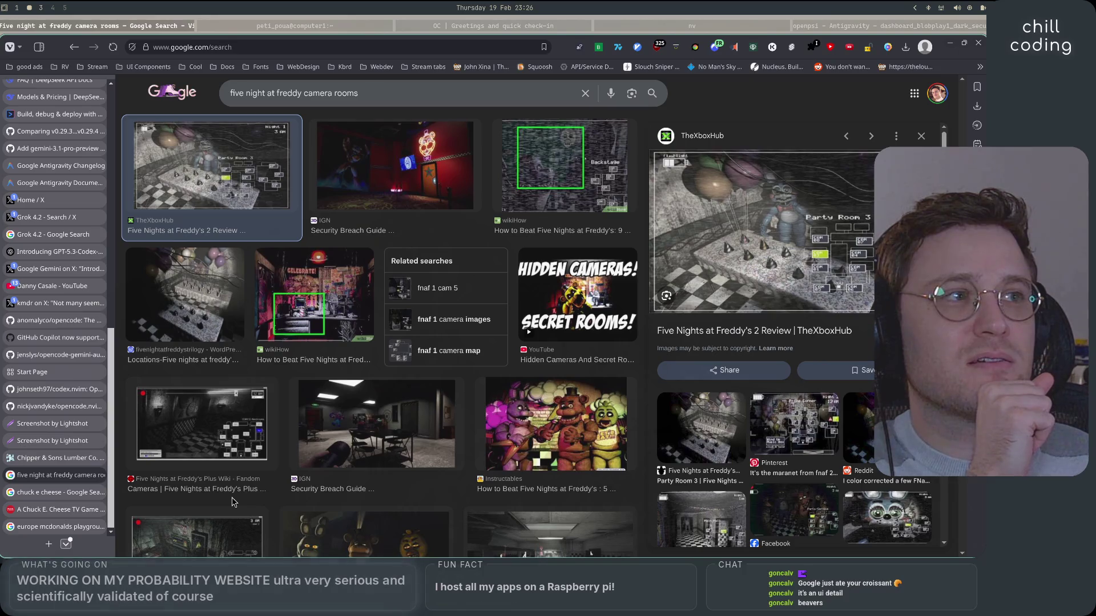
# - Open the Party Room 3 image full-size in a new tab, then close it and return to Antigravity
pyautogui.rightClick(737, 232)
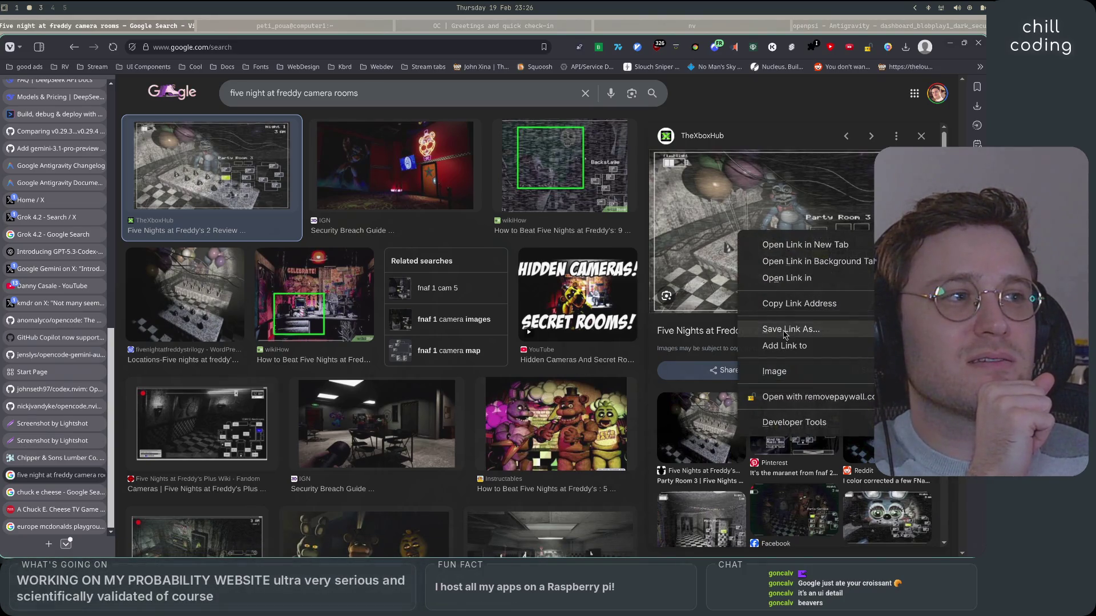
pyautogui.moveTo(820, 372)
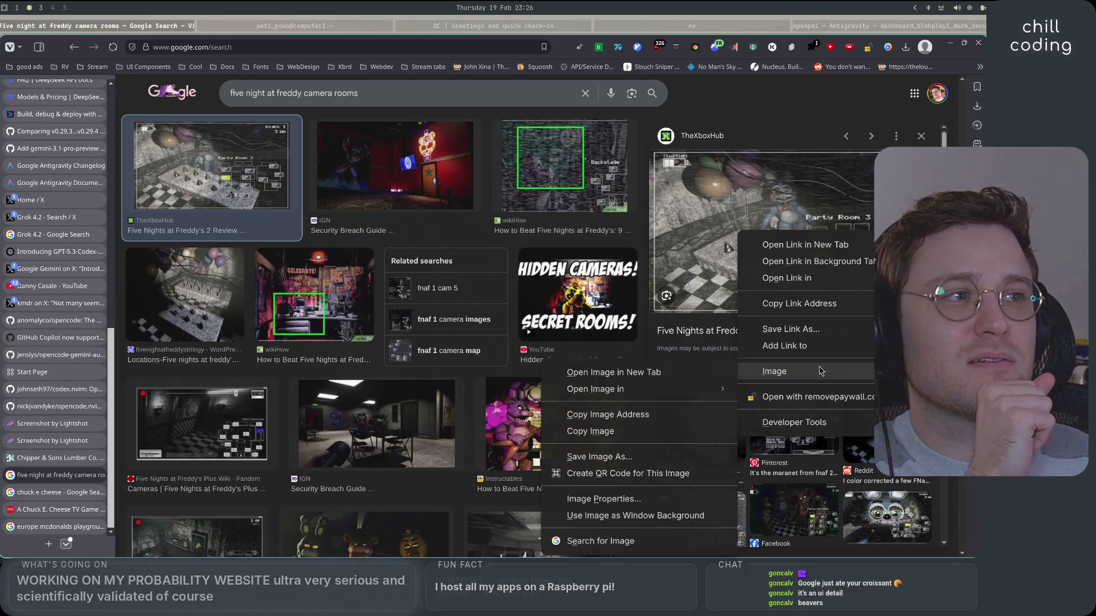
pyautogui.click(628, 372)
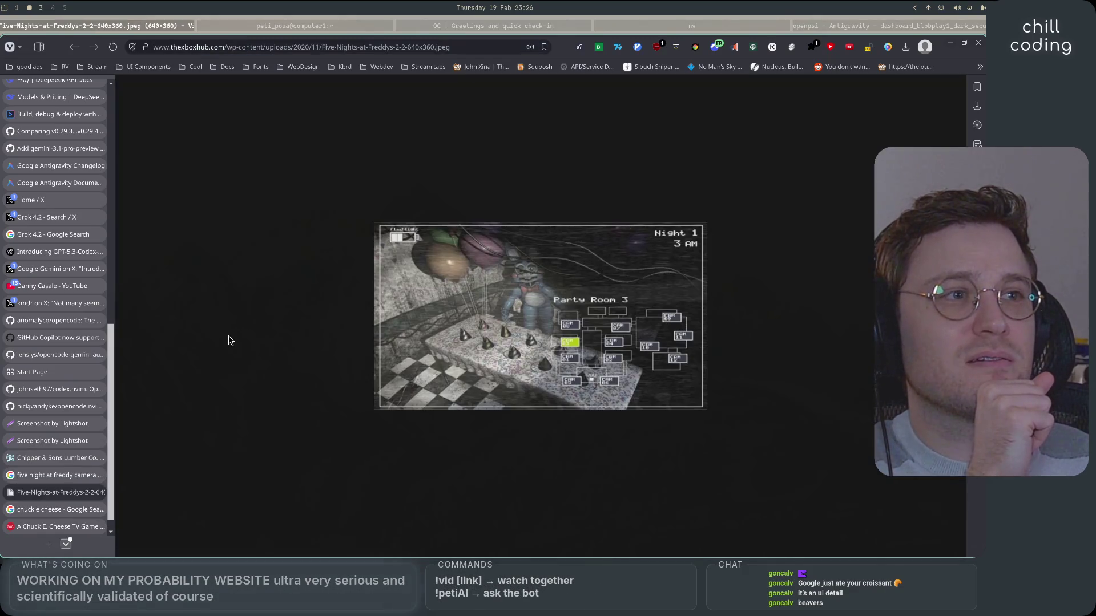
pyautogui.scroll(9, 548, 358)
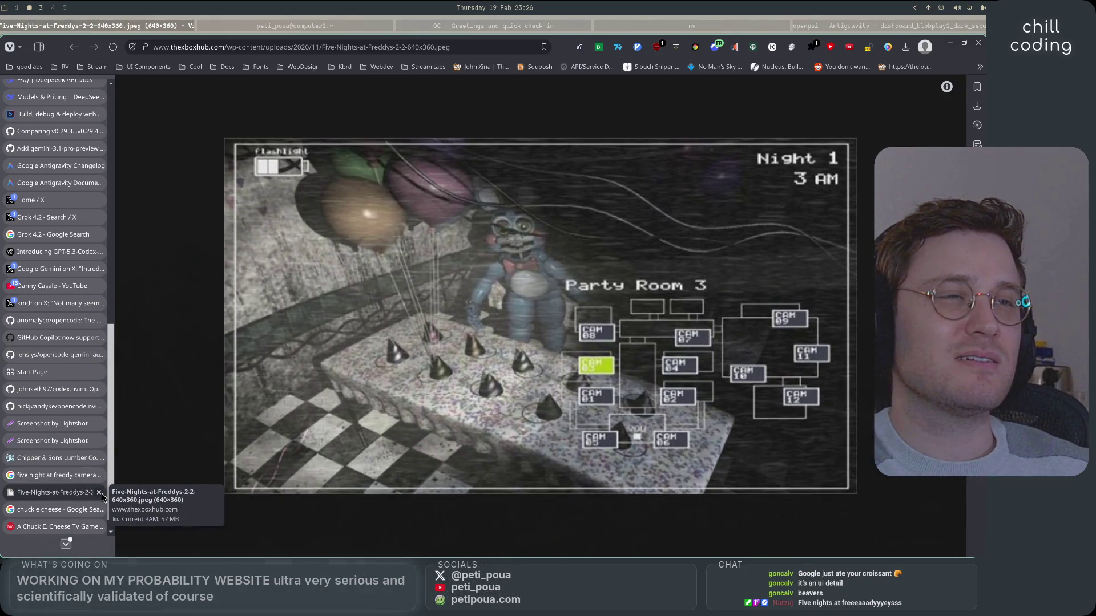
pyautogui.middleClick(72, 488)
pyautogui.click(848, 27)
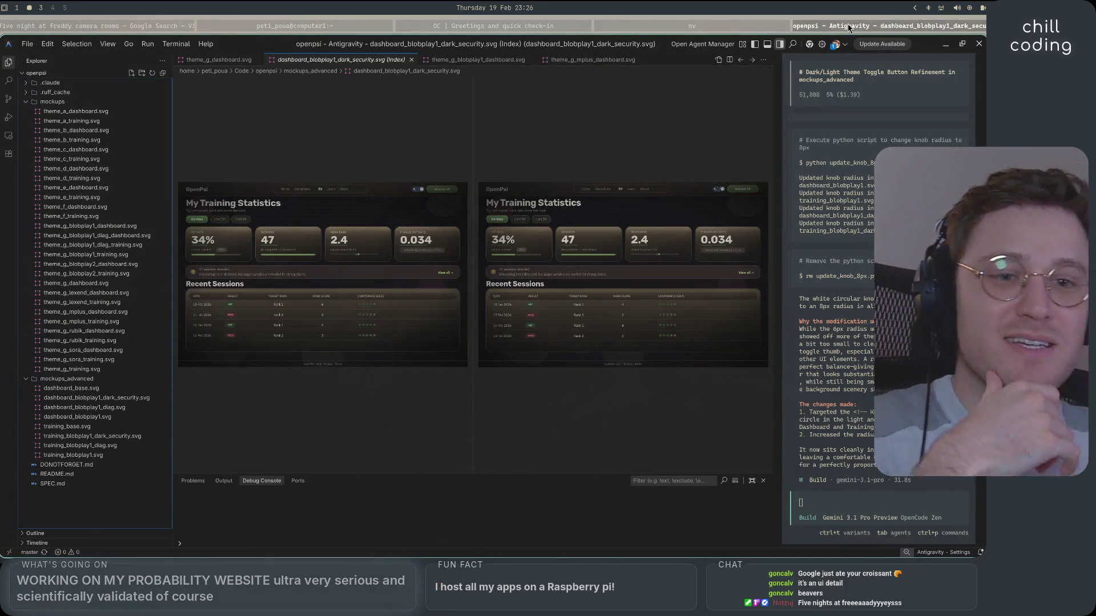
pyautogui.click(839, 506)
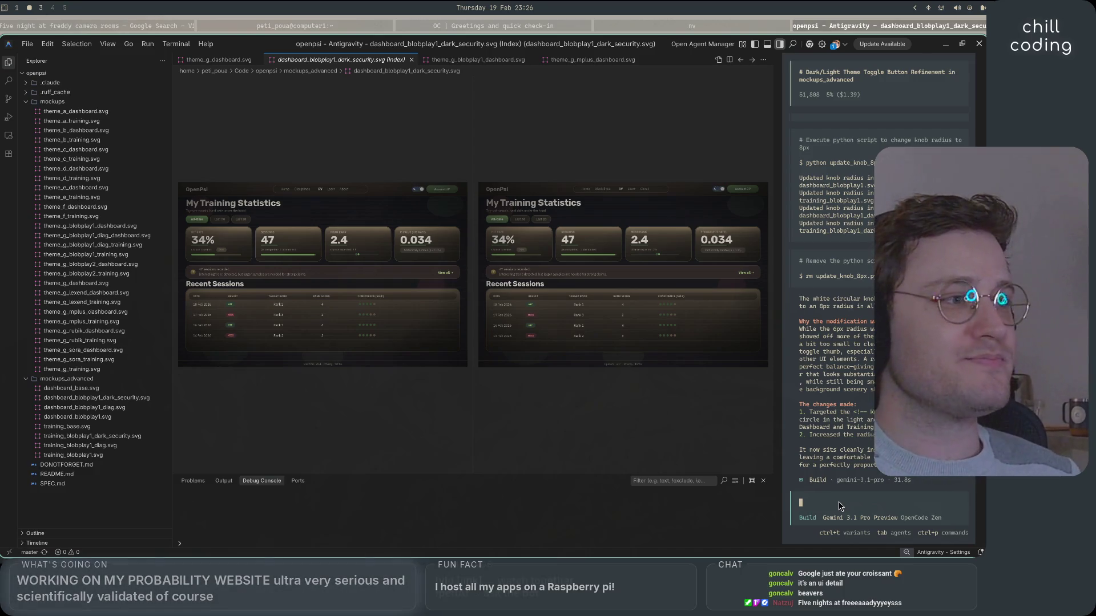
pyautogui.click(614, 245)
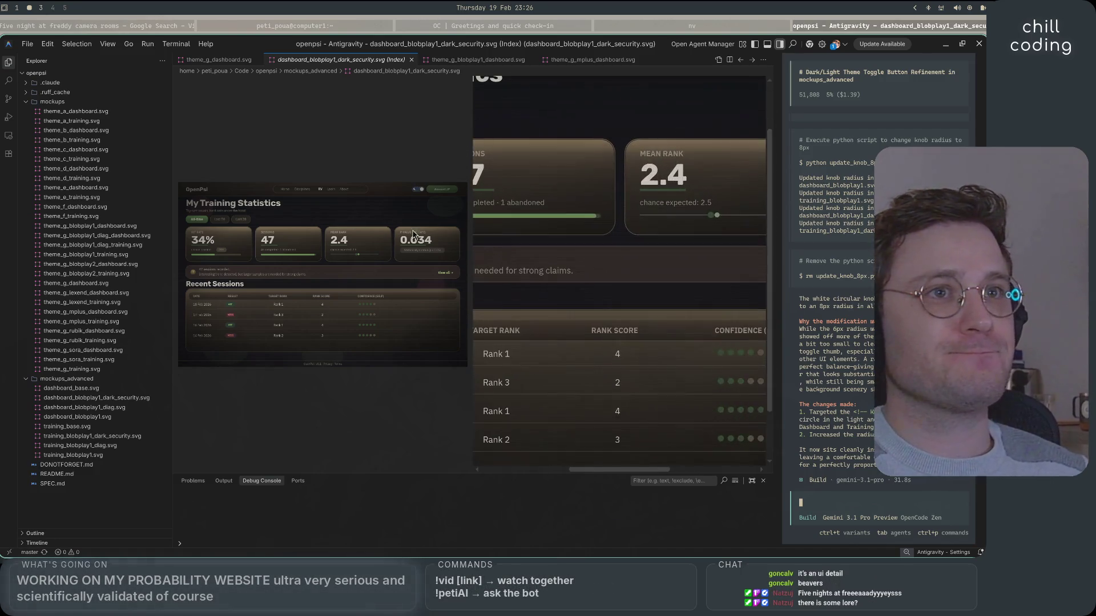
pyautogui.click(6, 99)
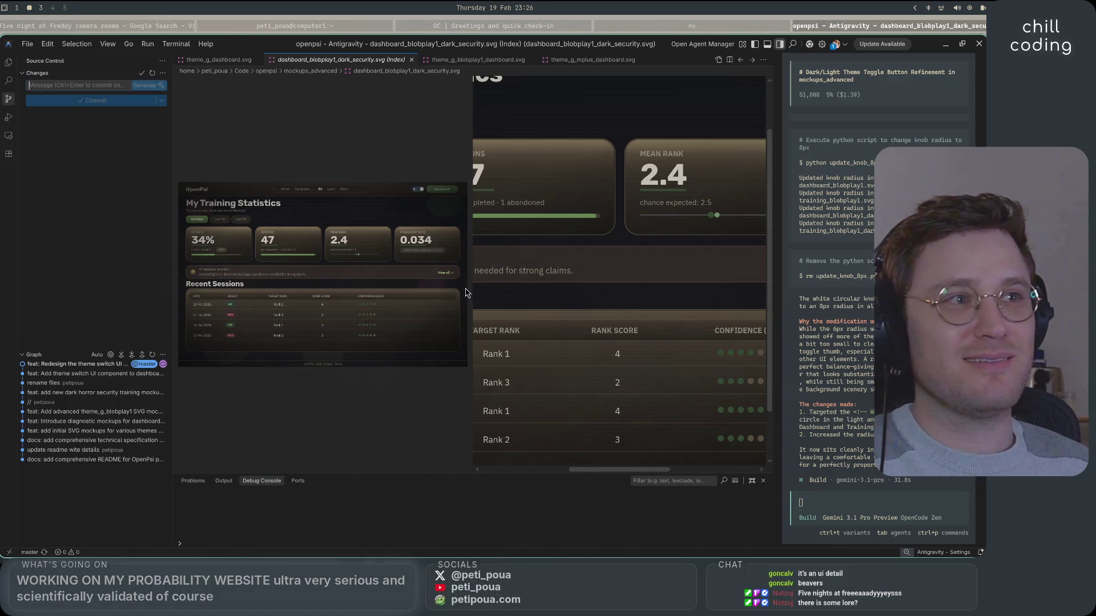
pyautogui.scroll(1, 600, 294)
pyautogui.scroll(-3, 600, 294)
pyautogui.keyDown('alt'); pyautogui.click(628, 285); pyautogui.keyUp('alt')
pyautogui.click(667, 274)
pyautogui.click(690, 265)
pyautogui.moveTo(617, 466); pyautogui.dragTo(693, 466)
pyautogui.scroll(2, 630, 308)
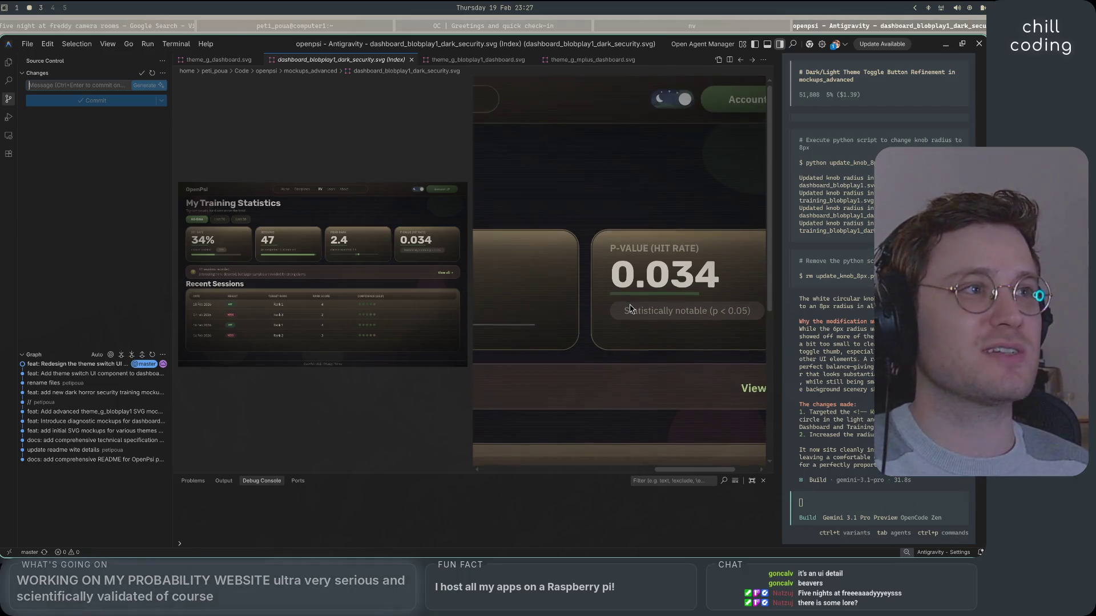
pyautogui.scroll(5, 365, 414)
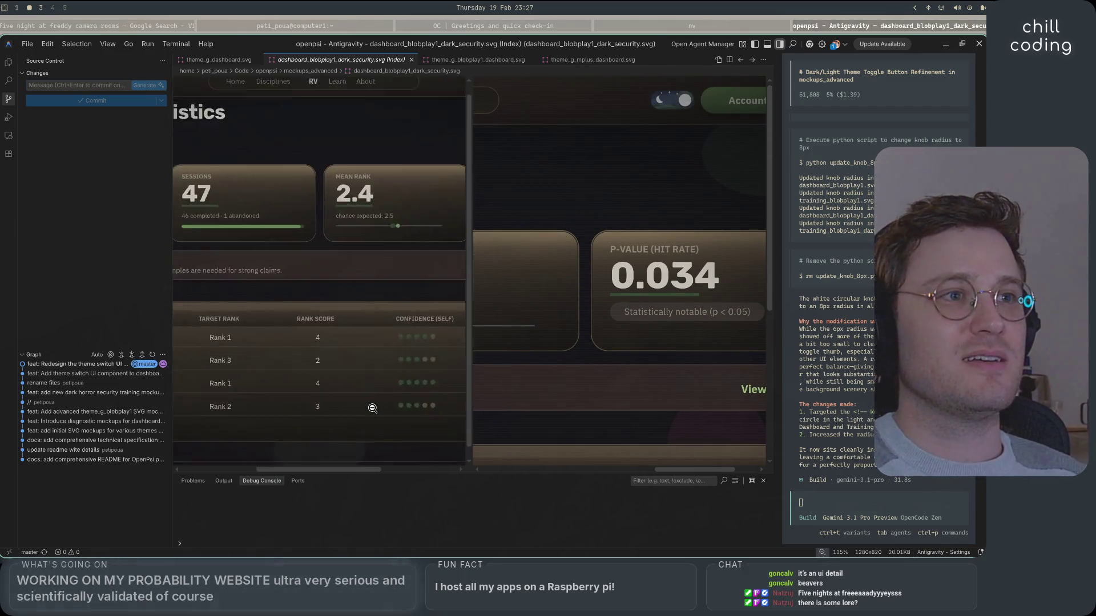
pyautogui.moveTo(323, 471); pyautogui.dragTo(410, 470)
pyautogui.scroll(1, 393, 365)
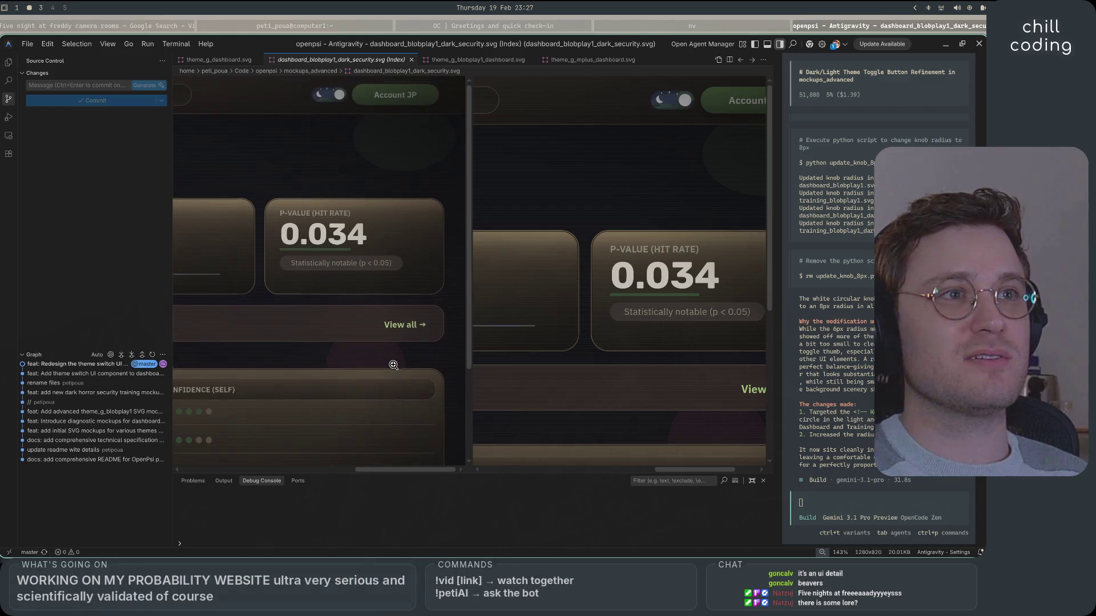
pyautogui.scroll(2, 392, 278)
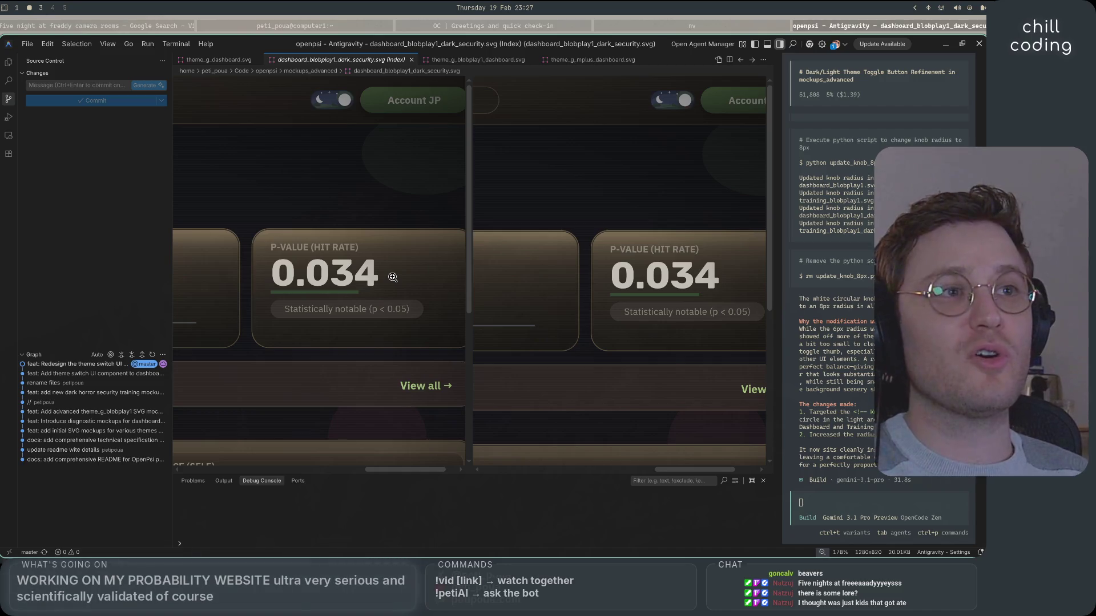
pyautogui.hscroll(2, 392, 277)
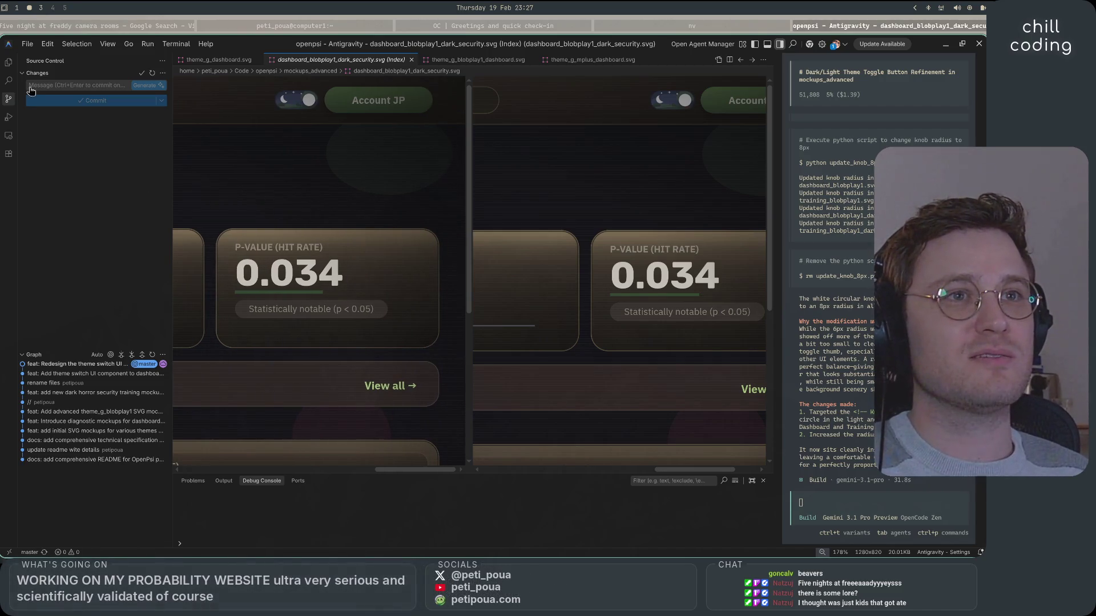
pyautogui.click(8, 61)
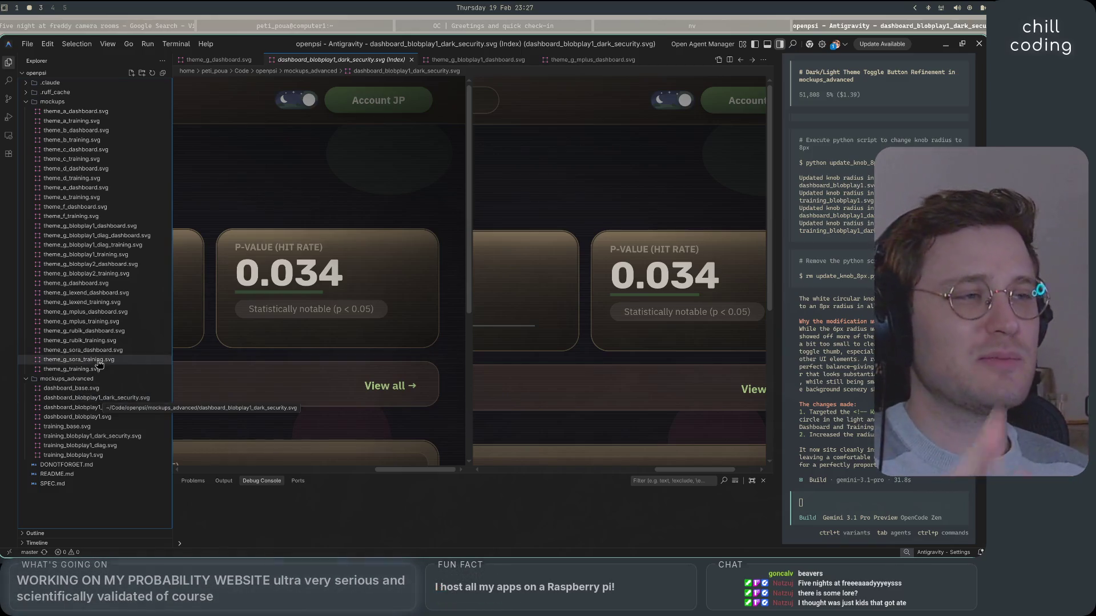
pyautogui.scroll(-3, 624, 377)
pyautogui.scroll(2, 624, 377)
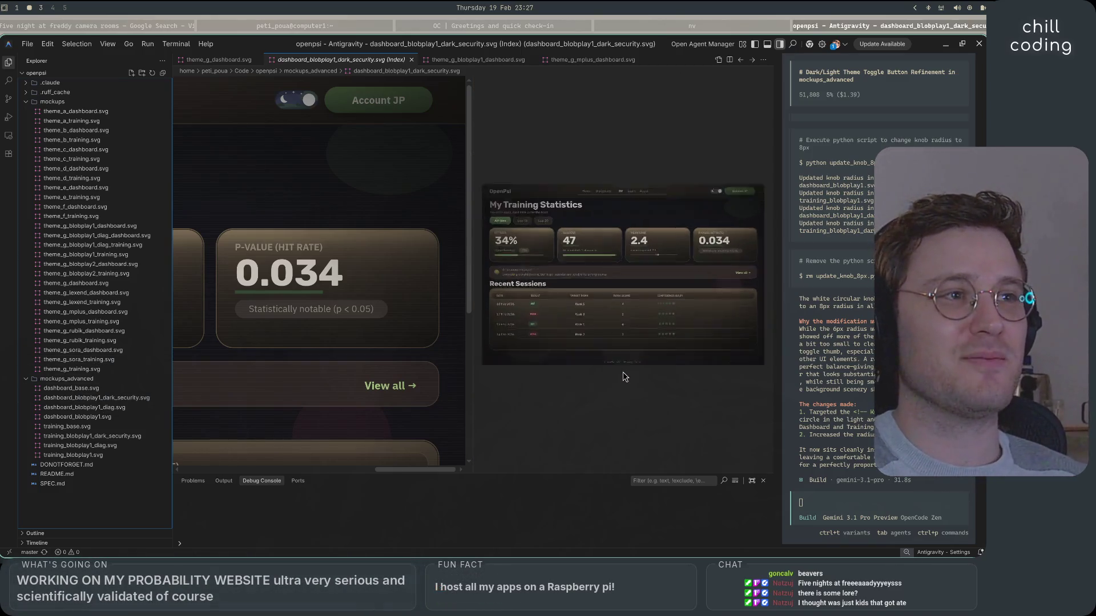
pyautogui.scroll(-2, 373, 374)
pyautogui.scroll(-4, 374, 374)
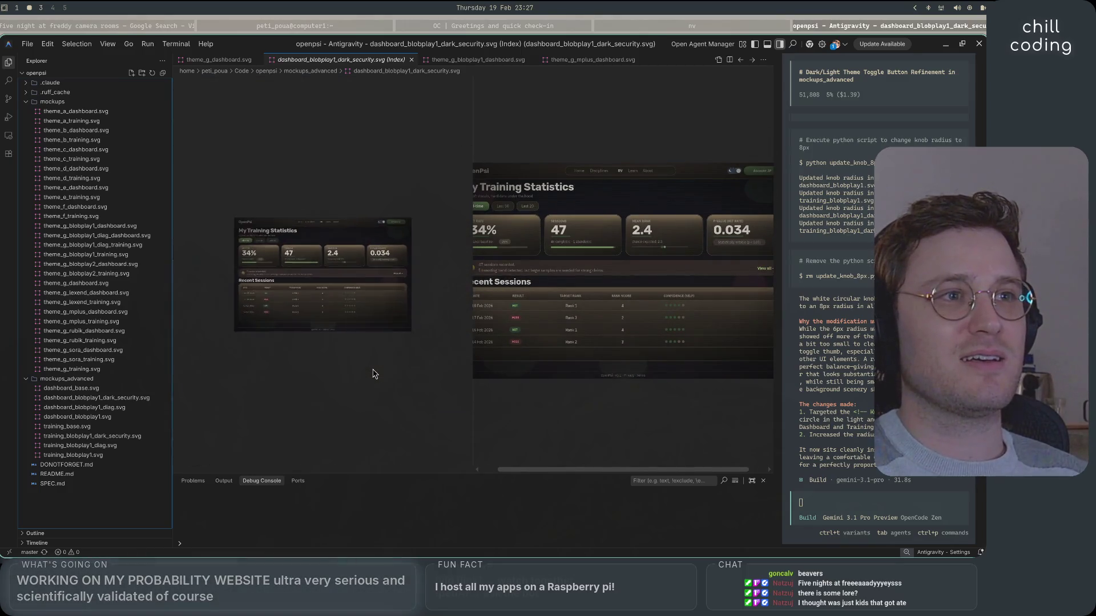
pyautogui.scroll(2, 374, 374)
pyautogui.scroll(2, 374, 373)
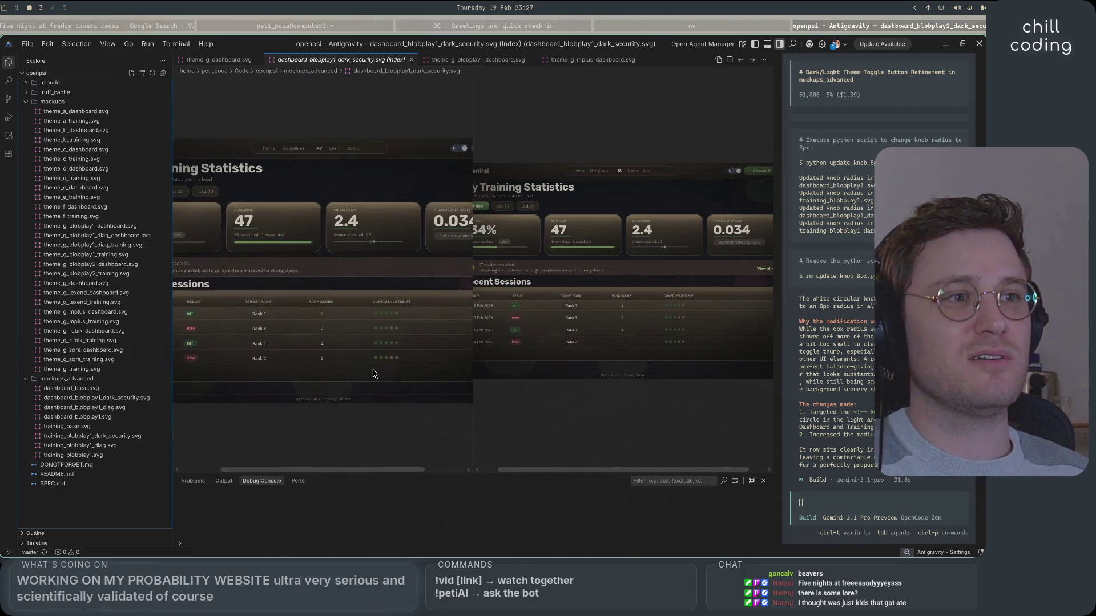
pyautogui.moveTo(376, 472)
pyautogui.mouseDown()
pyautogui.moveTo(482, 471)
pyautogui.moveTo(391, 457)
pyautogui.moveTo(577, 456)
pyautogui.mouseUp()
pyautogui.moveTo(640, 472); pyautogui.dragTo(657, 471)
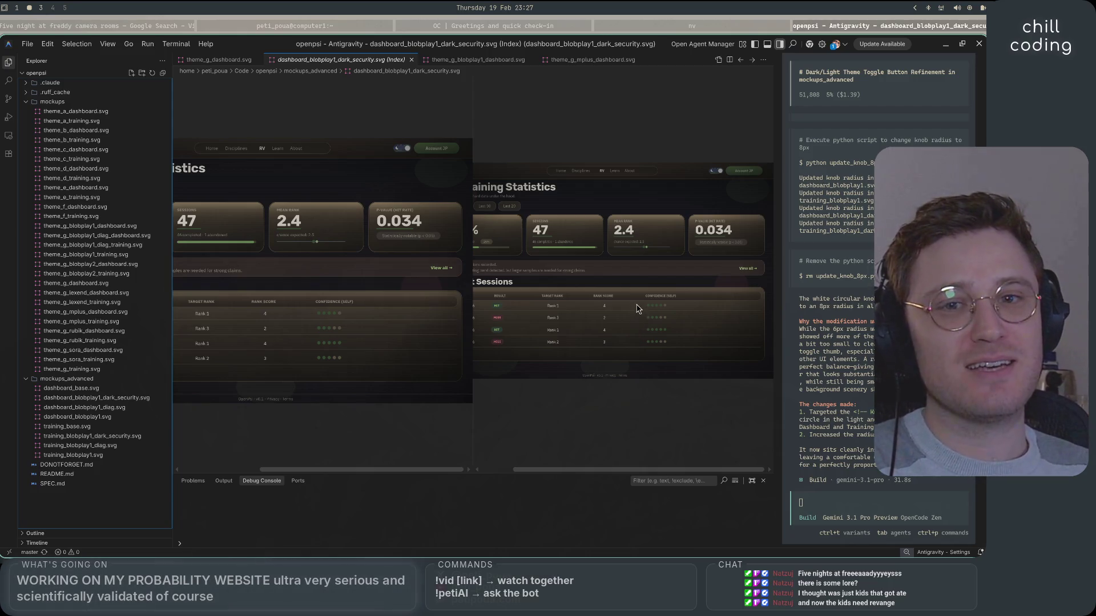
pyautogui.scroll(2, 651, 314)
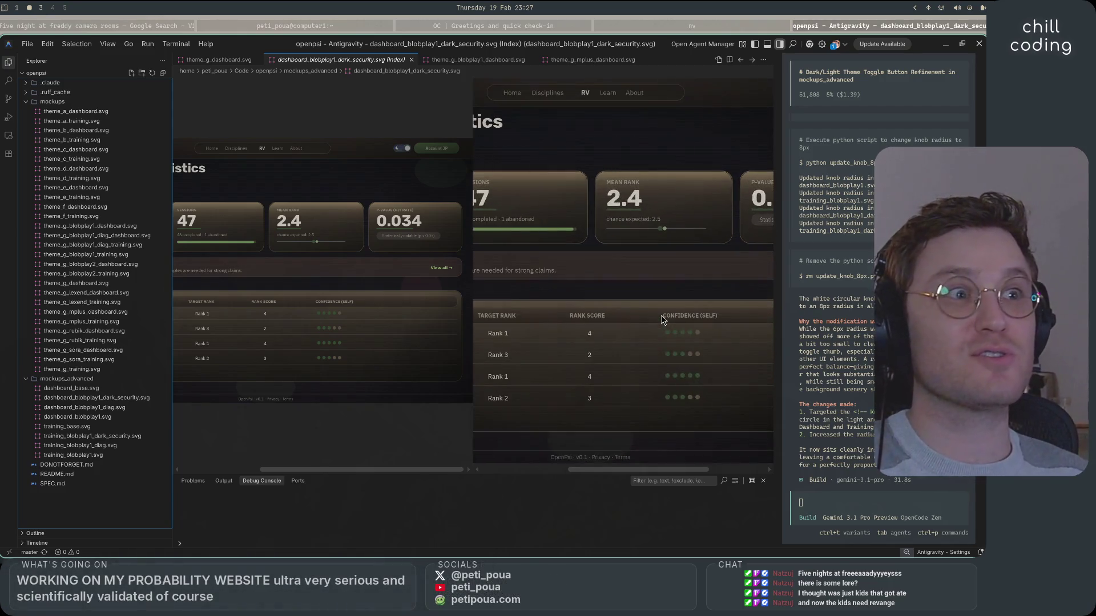
pyautogui.scroll(3, 661, 315)
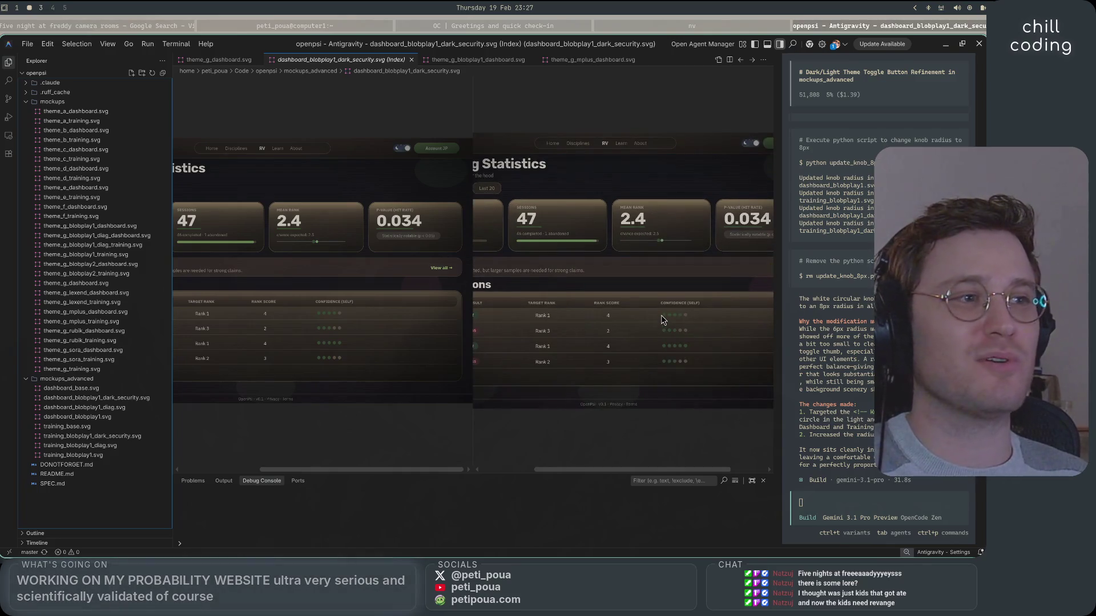
pyautogui.scroll(-5, 661, 315)
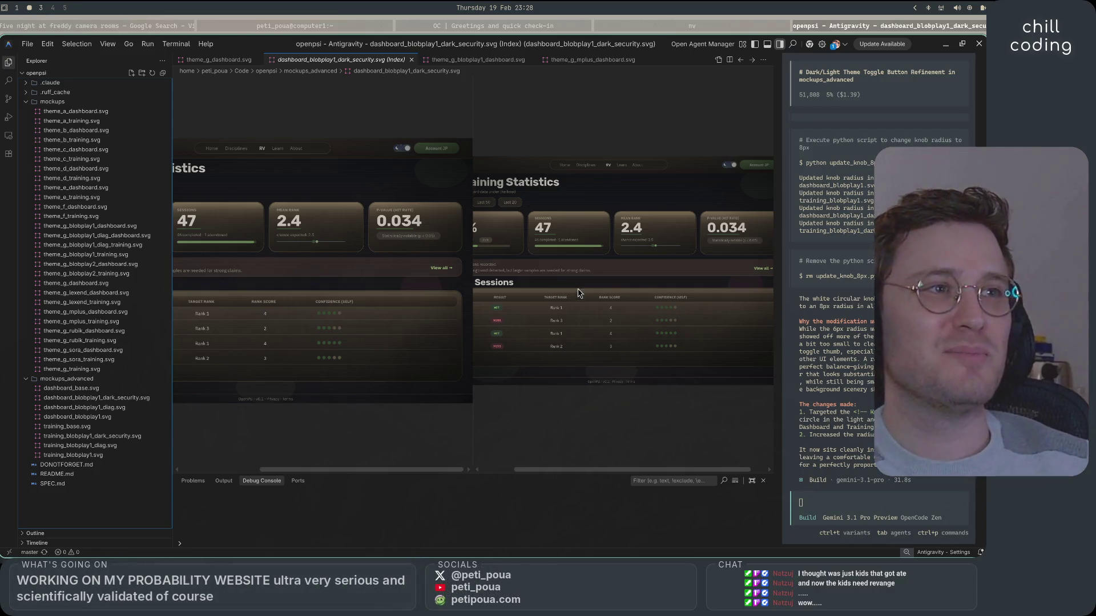
pyautogui.scroll(1, 582, 291)
pyautogui.scroll(-1, 622, 343)
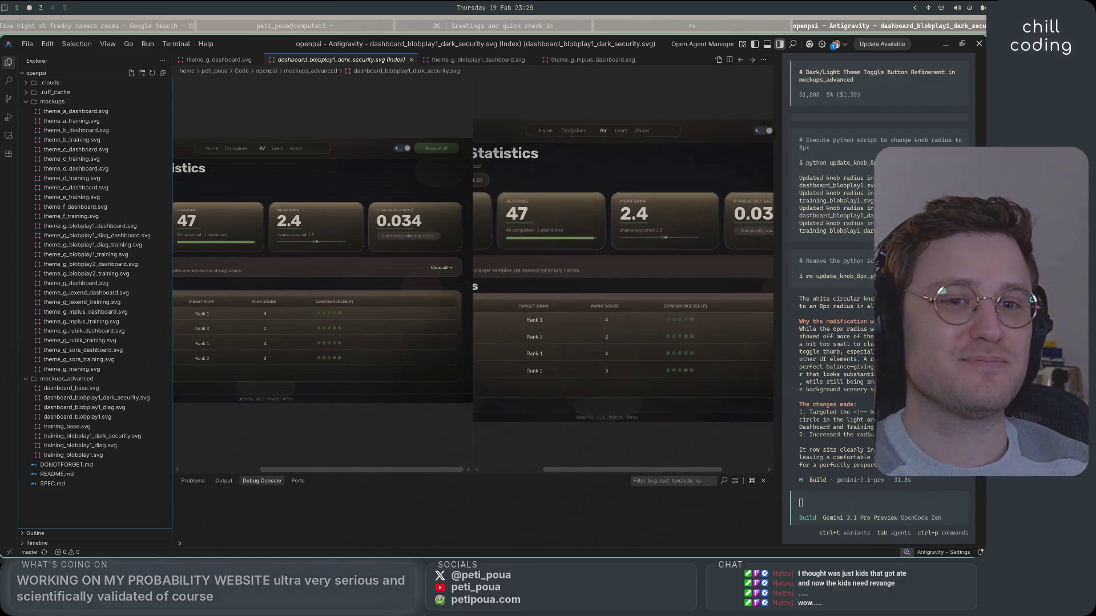
pyautogui.moveTo(644, 473)
pyautogui.mouseDown()
pyautogui.moveTo(483, 474)
pyautogui.moveTo(796, 485)
pyautogui.mouseUp()
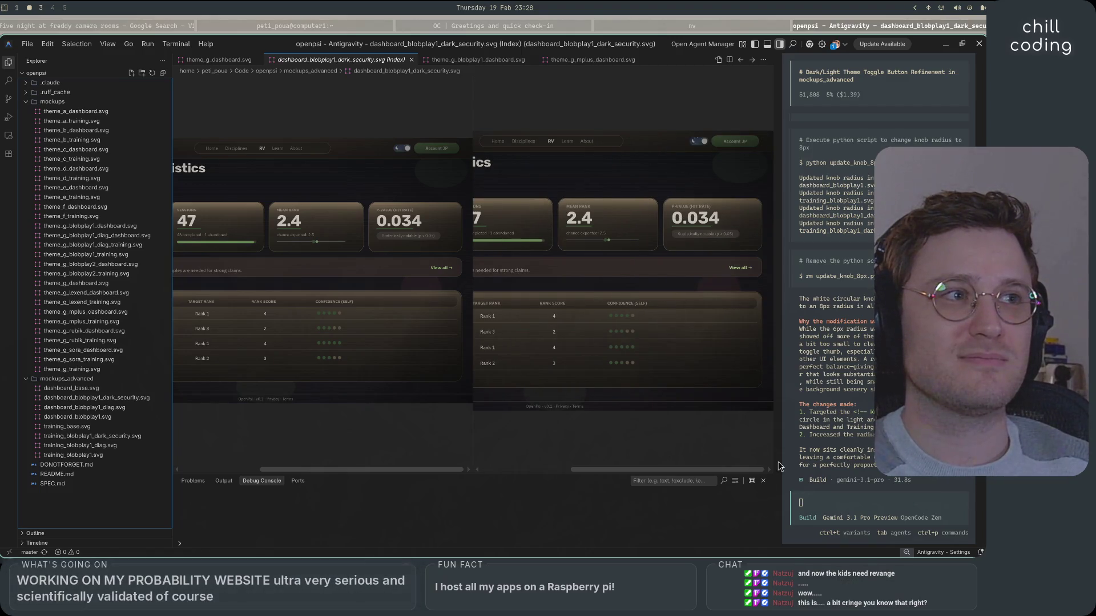
pyautogui.scroll(3, 693, 237)
pyautogui.scroll(3, 705, 240)
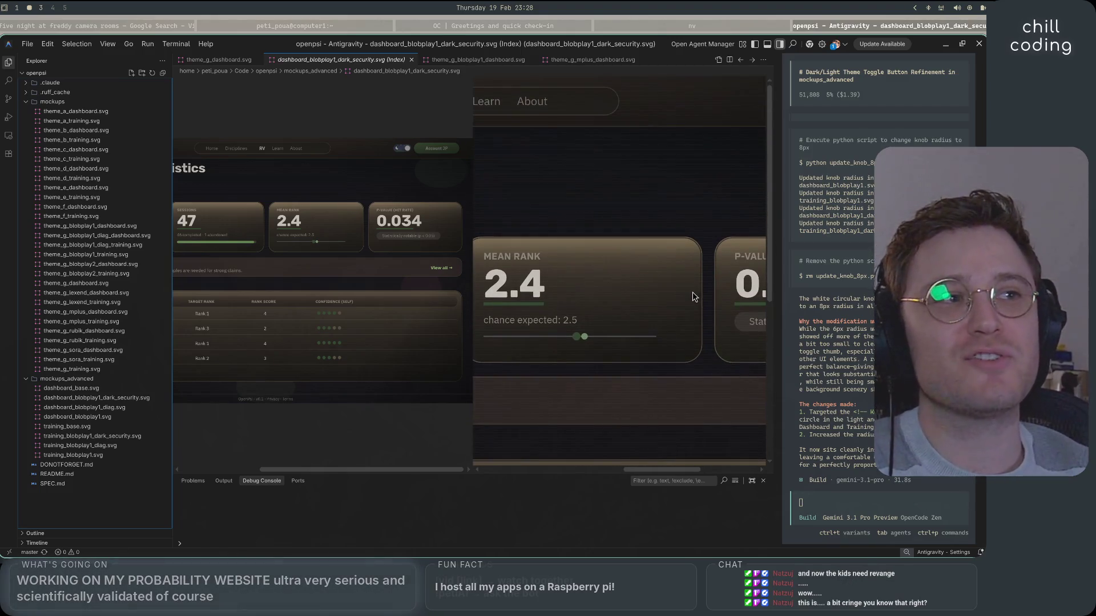
pyautogui.moveTo(688, 469); pyautogui.dragTo(744, 468)
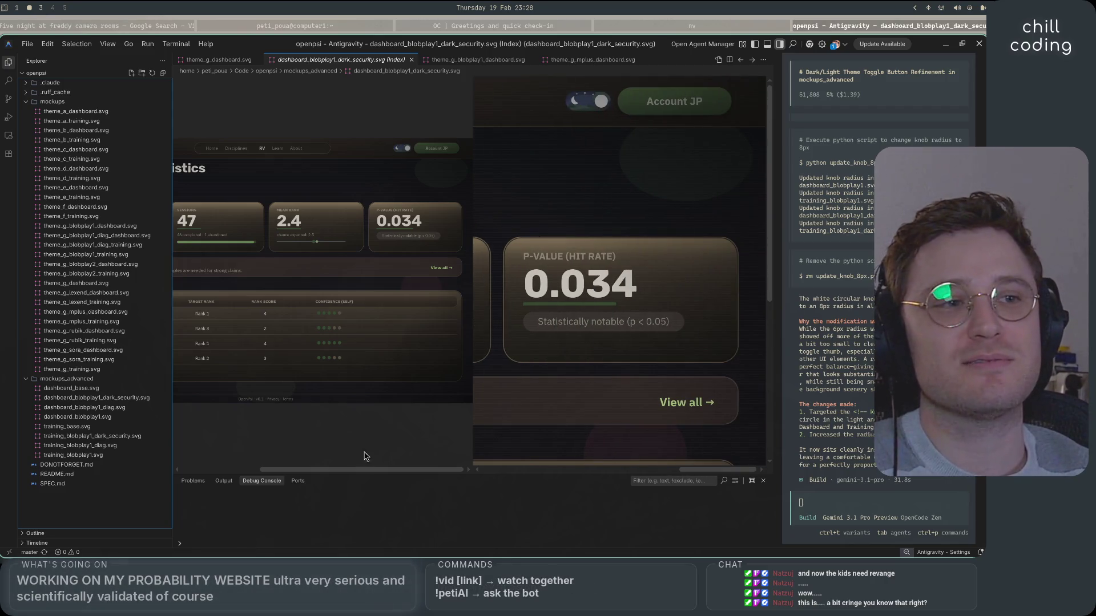
pyautogui.scroll(3, 384, 320)
pyautogui.moveTo(354, 469); pyautogui.dragTo(483, 465)
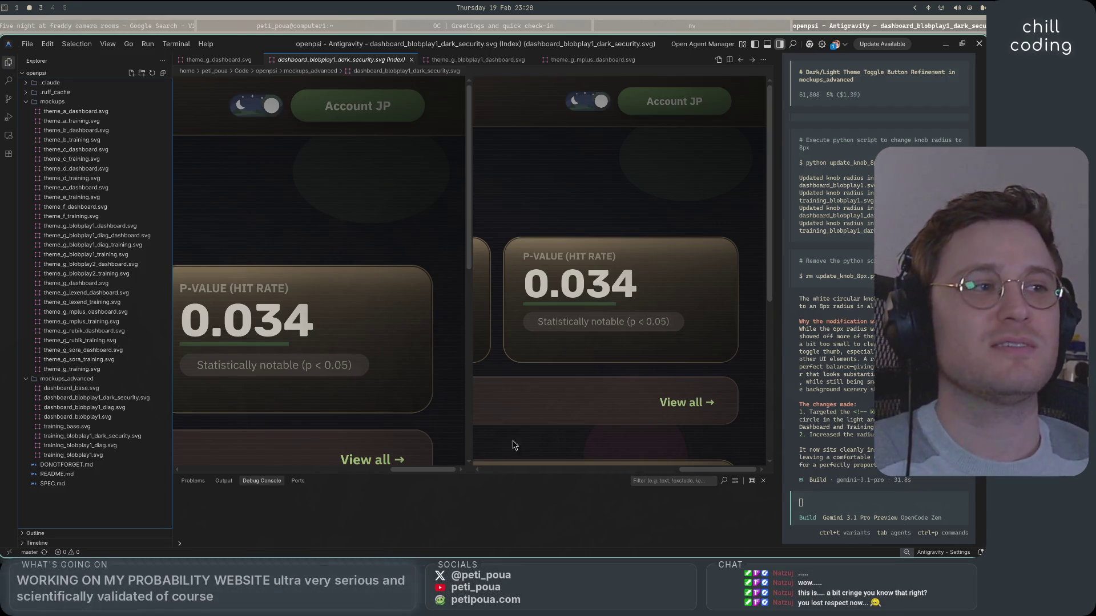
pyautogui.moveTo(692, 470)
pyautogui.mouseDown()
pyautogui.moveTo(654, 474)
pyautogui.moveTo(718, 478)
pyautogui.mouseUp()
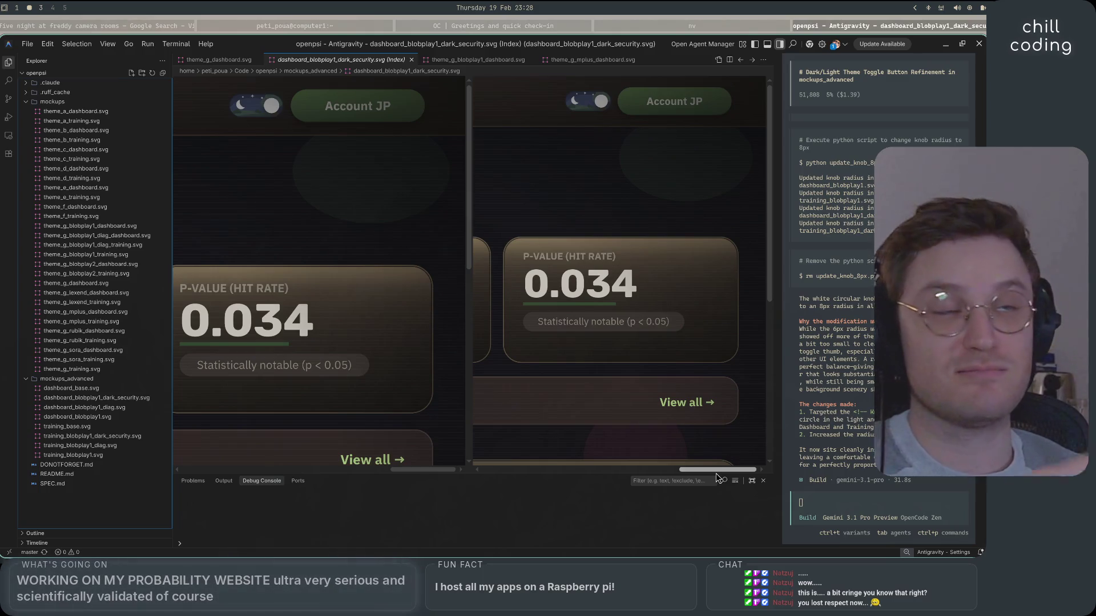
pyautogui.scroll(4, 599, 374)
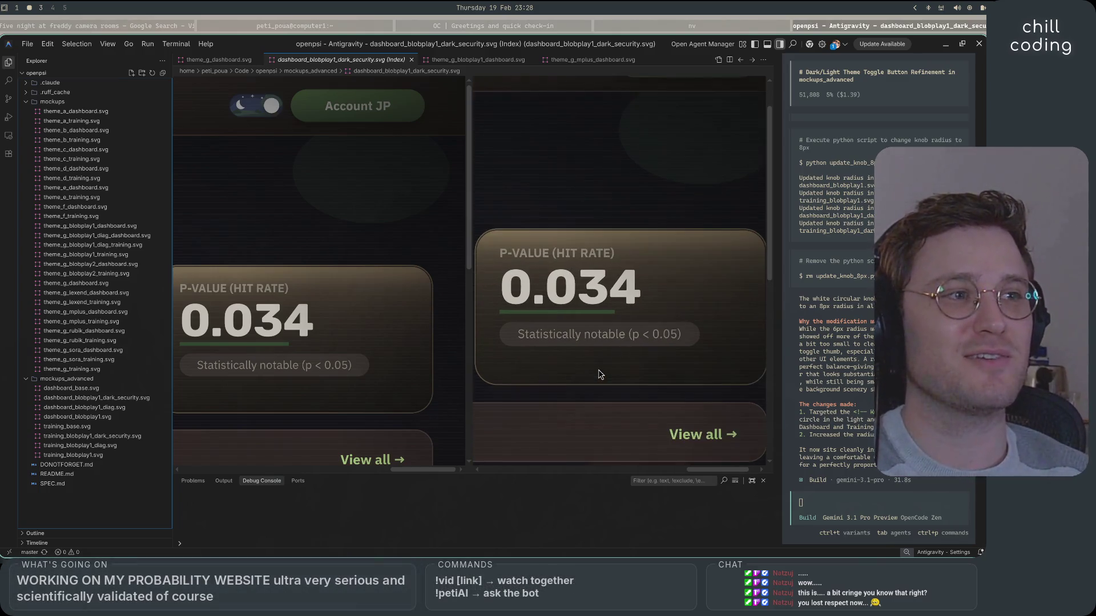
pyautogui.scroll(-5, 622, 274)
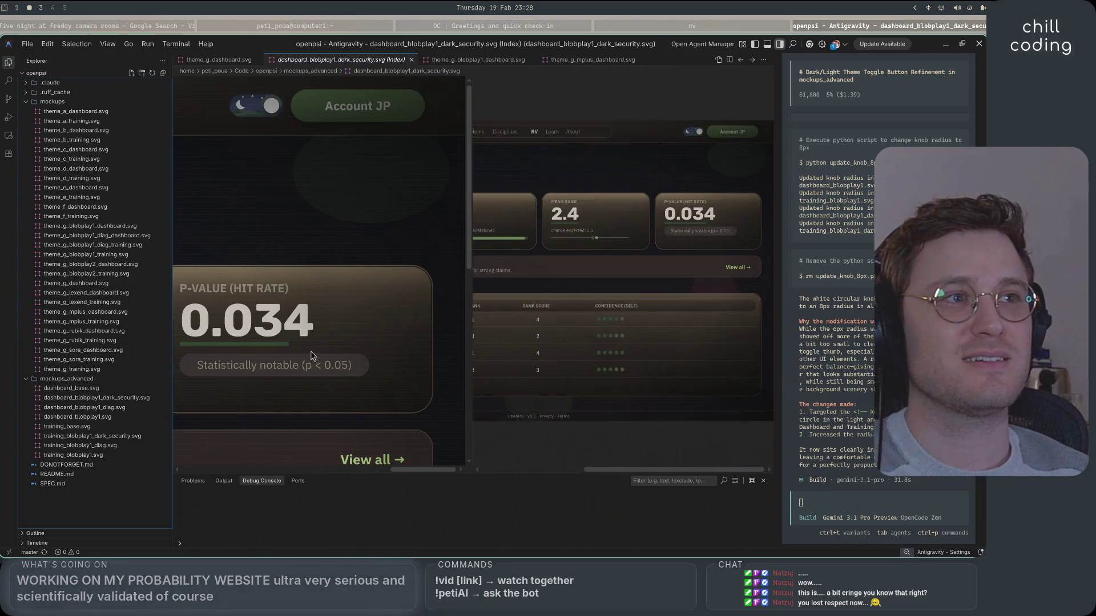
pyautogui.scroll(-5, 402, 337)
pyautogui.scroll(-2, 619, 344)
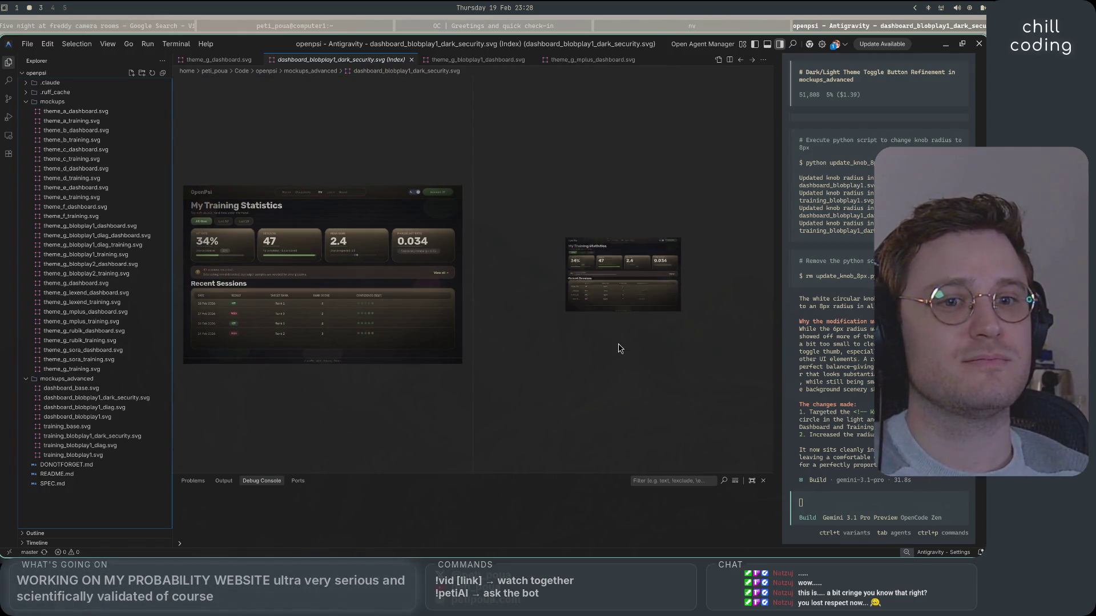
pyautogui.scroll(4, 619, 345)
pyautogui.scroll(3, 619, 348)
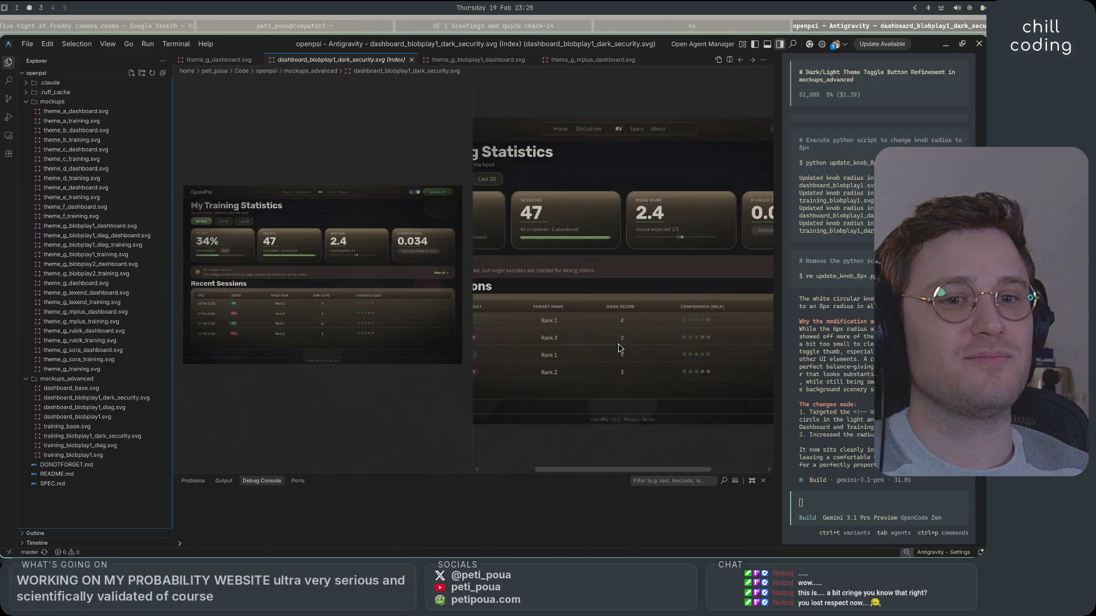
pyautogui.scroll(-1, 618, 349)
pyautogui.scroll(1, 619, 348)
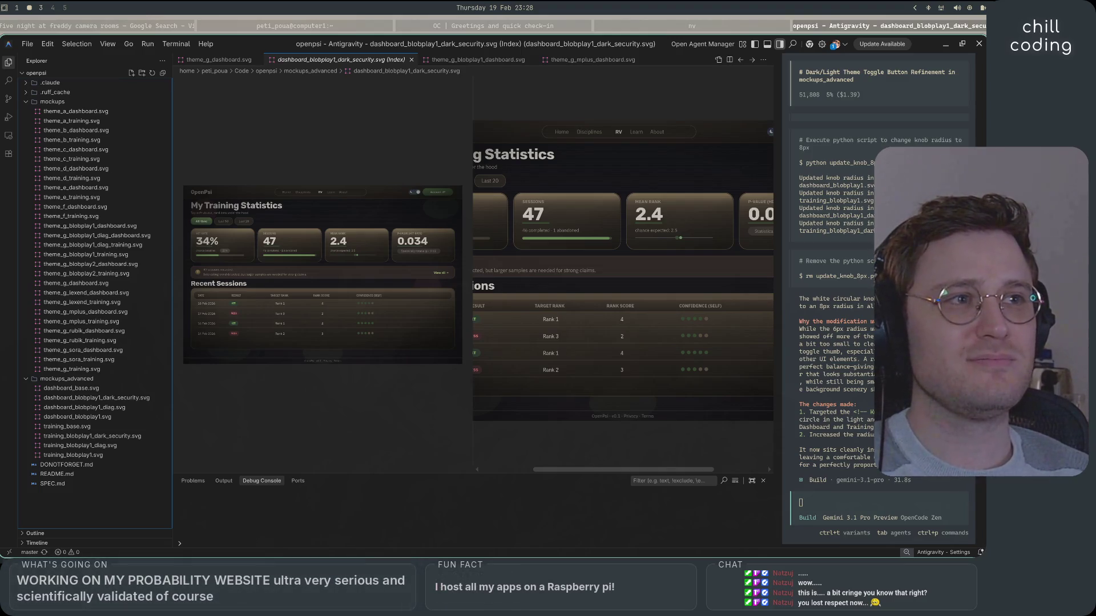
pyautogui.scroll(-3, 623, 271)
pyautogui.scroll(3, 324, 329)
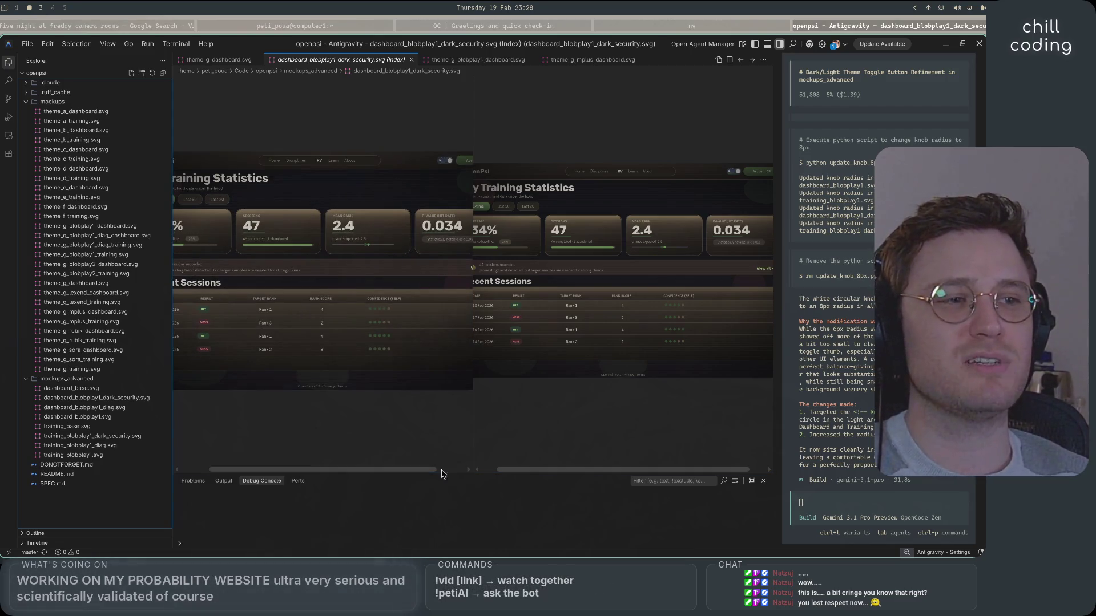
pyautogui.hscroll(1, 444, 475)
pyautogui.hscroll(-2, 444, 475)
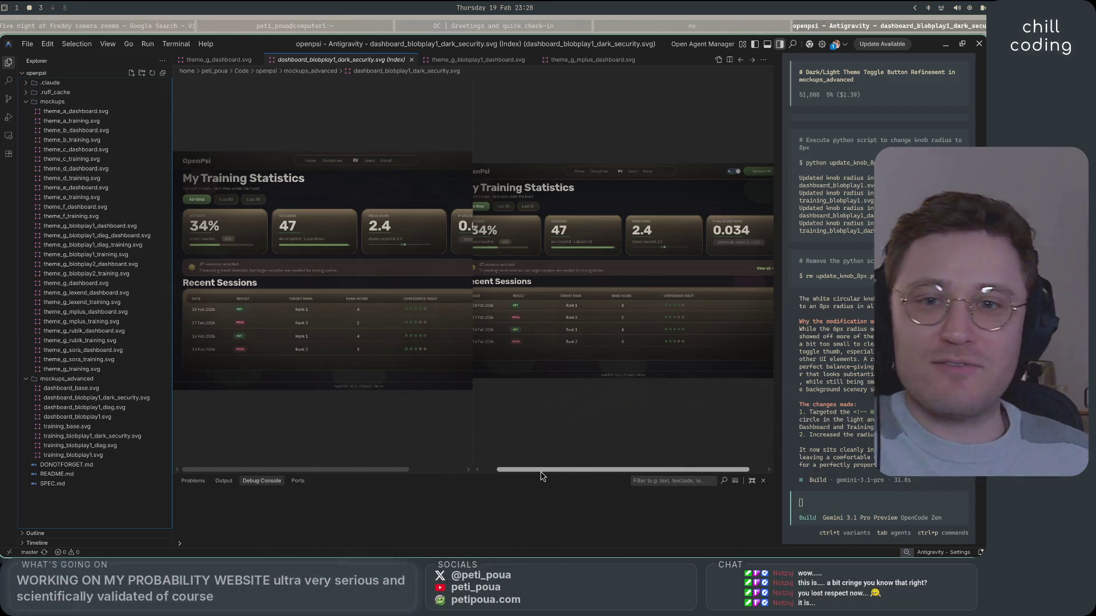
pyautogui.hscroll(3, 542, 474)
pyautogui.hscroll(-4, 513, 471)
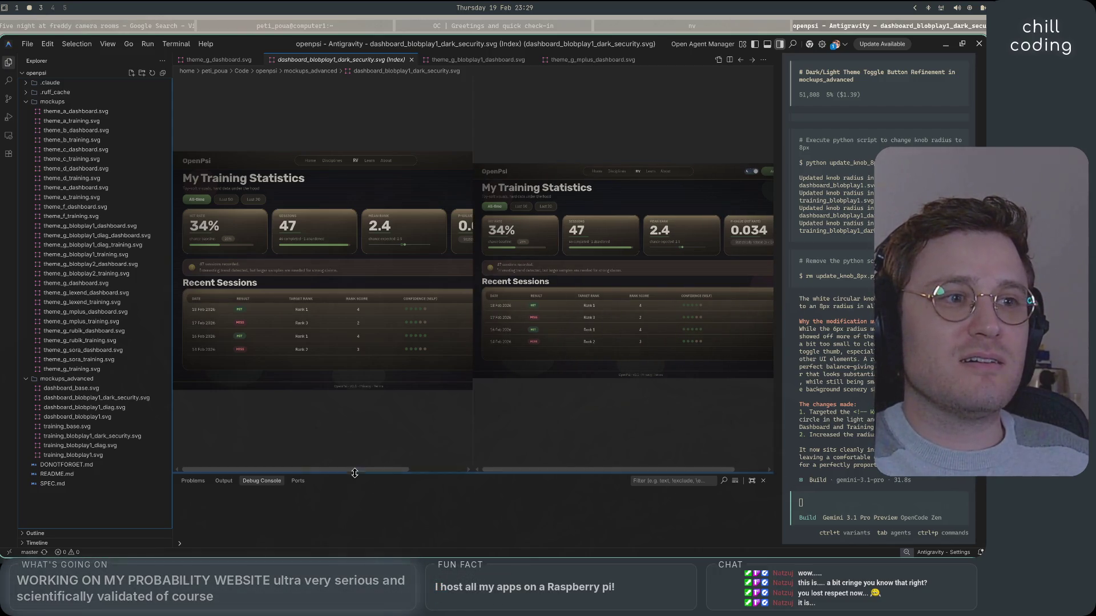
pyautogui.moveTo(392, 470); pyautogui.dragTo(451, 475)
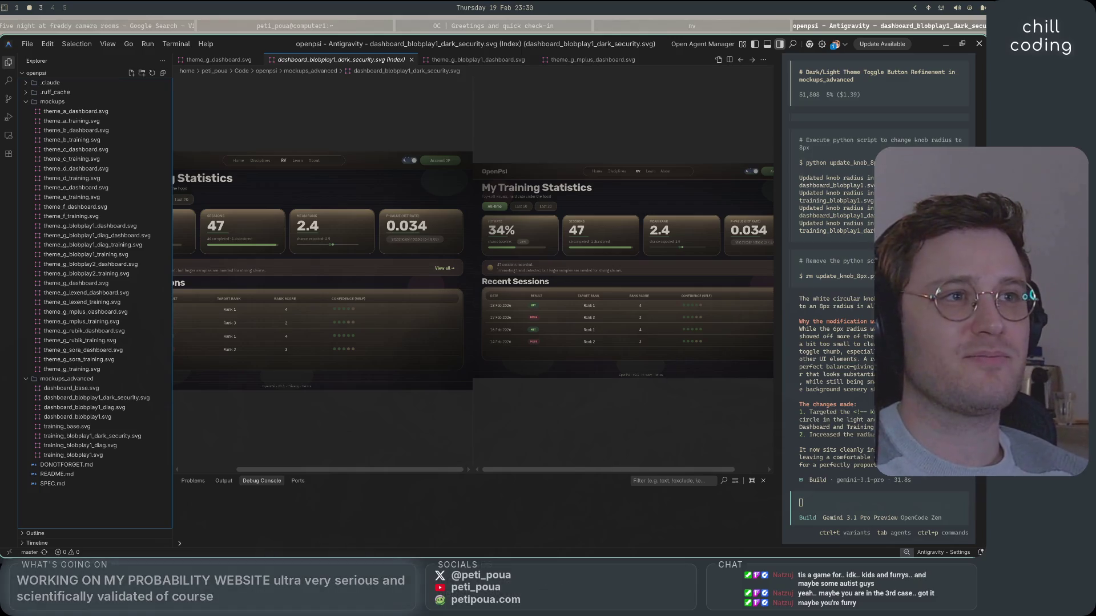
pyautogui.scroll(2, 642, 395)
pyautogui.scroll(2, 623, 285)
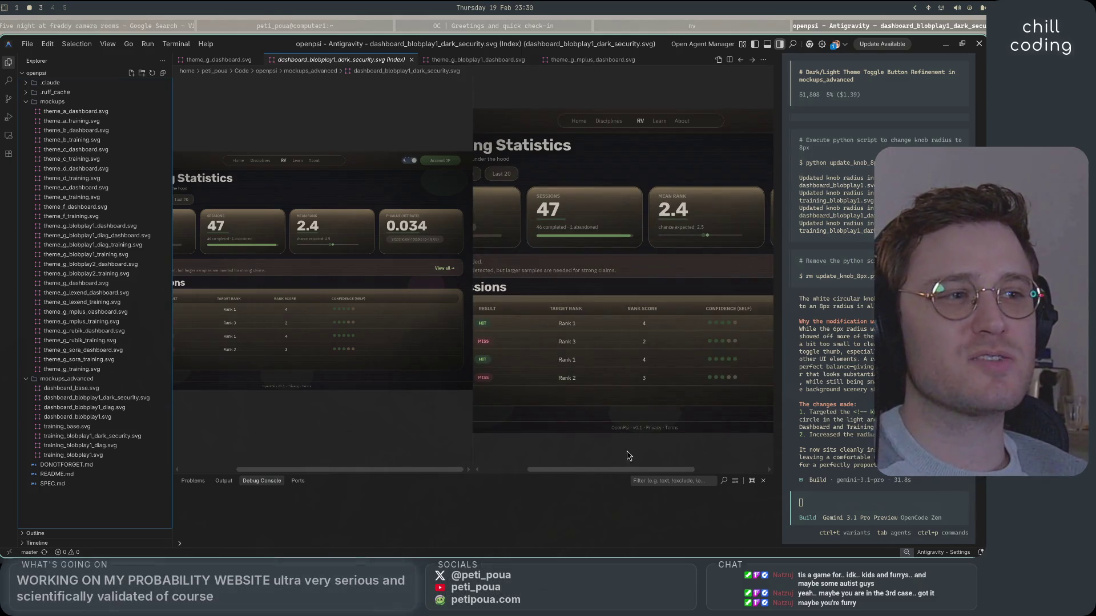
pyautogui.moveTo(626, 469)
pyautogui.mouseDown()
pyautogui.moveTo(565, 469)
pyautogui.moveTo(666, 471)
pyautogui.moveTo(415, 466)
pyautogui.mouseUp()
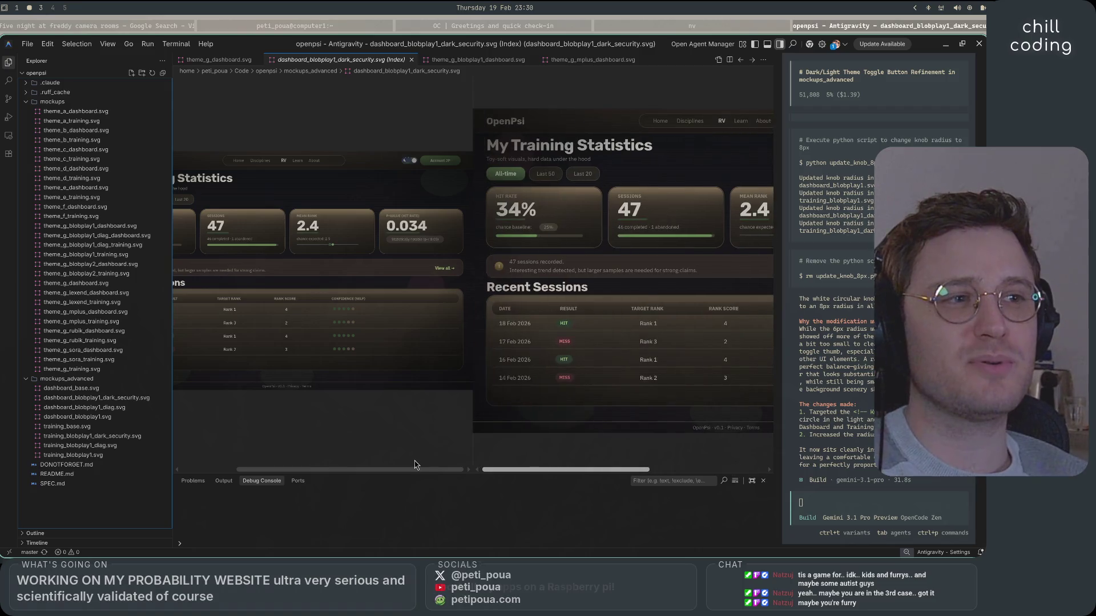
pyautogui.scroll(2, 267, 468)
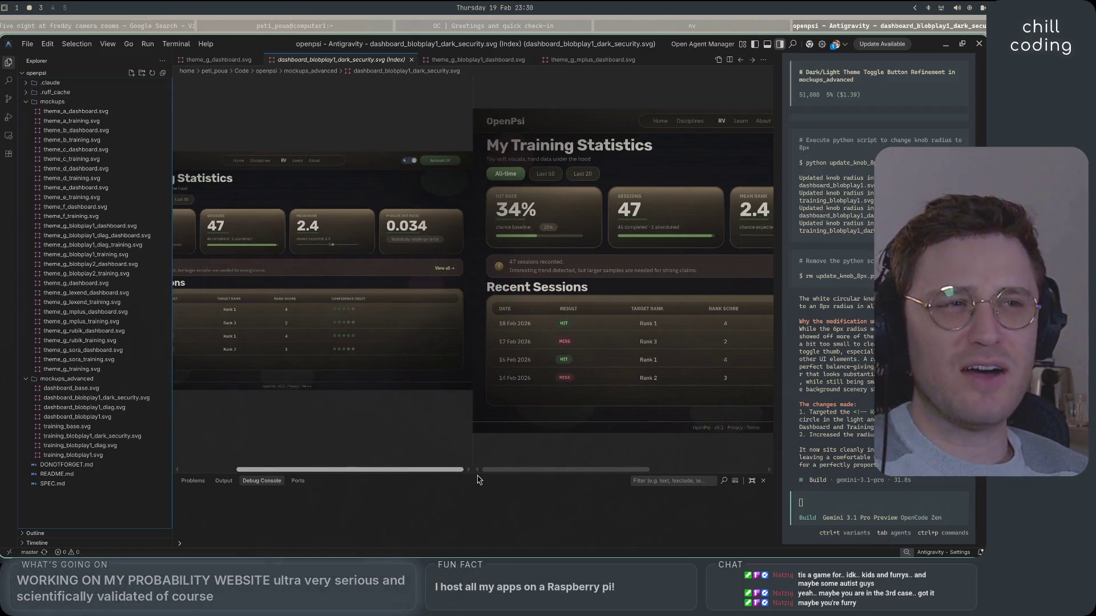
pyautogui.scroll(-1, 394, 397)
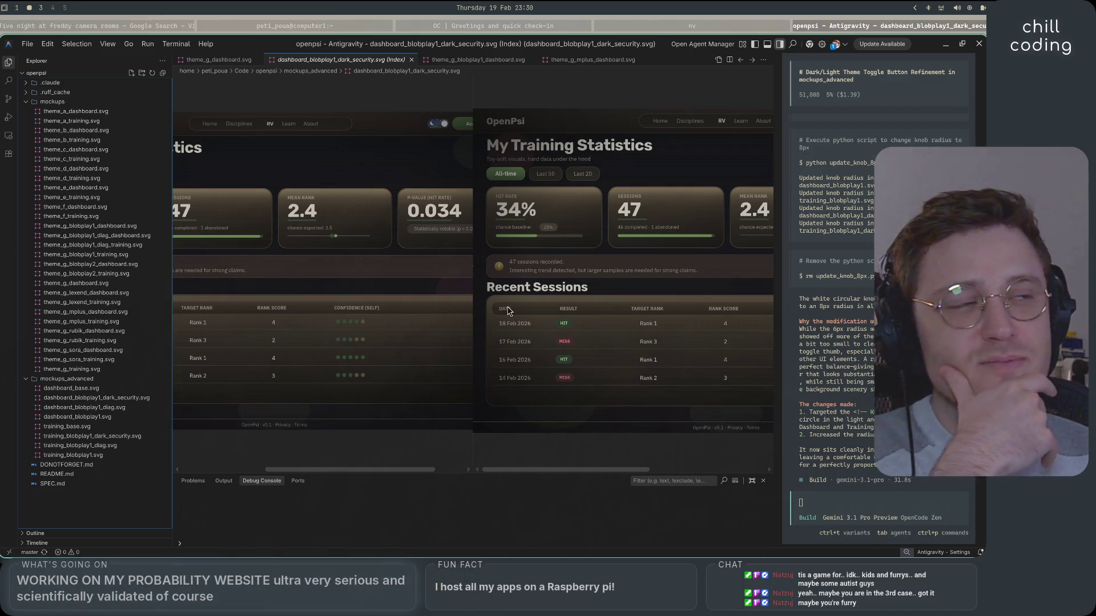
pyautogui.hscroll(-5, 302, 368)
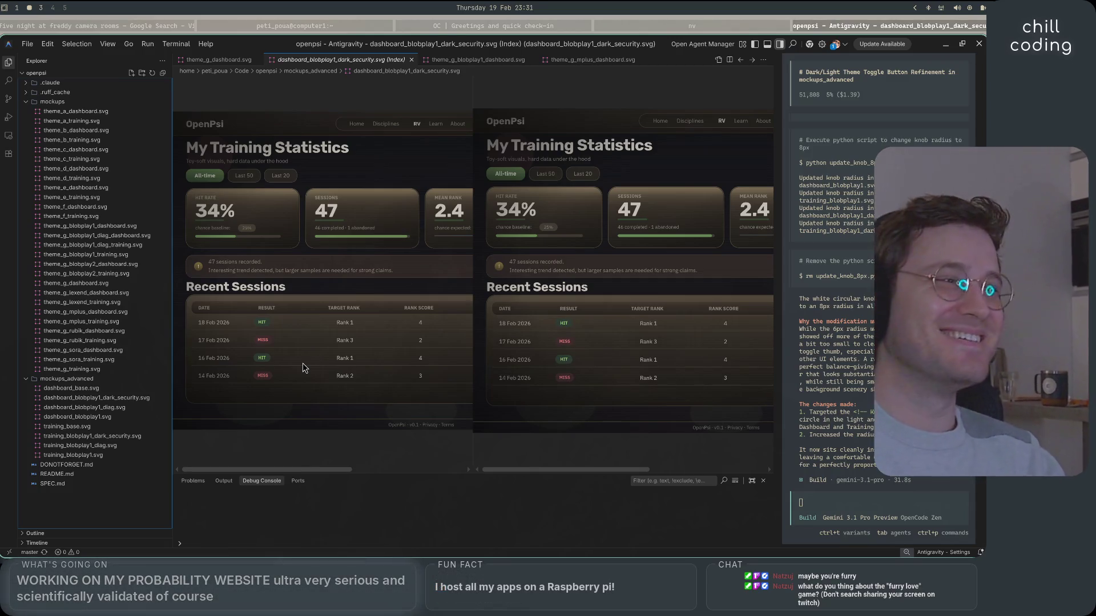
pyautogui.hscroll(5, 575, 365)
pyautogui.hscroll(-5, 565, 379)
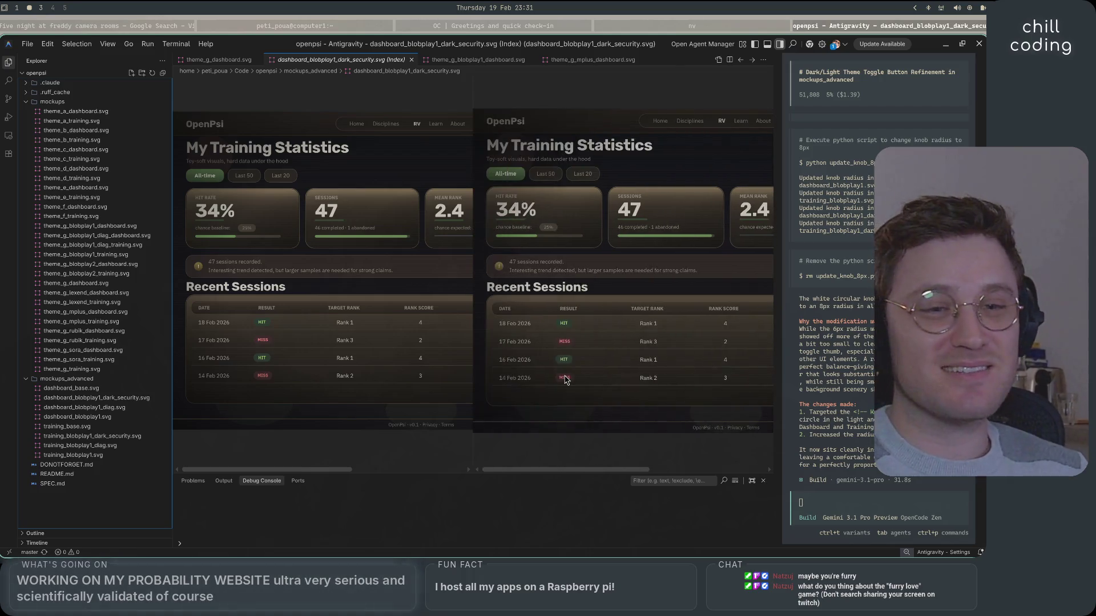
pyautogui.hscroll(5, 340, 391)
pyautogui.hscroll(-5, 341, 392)
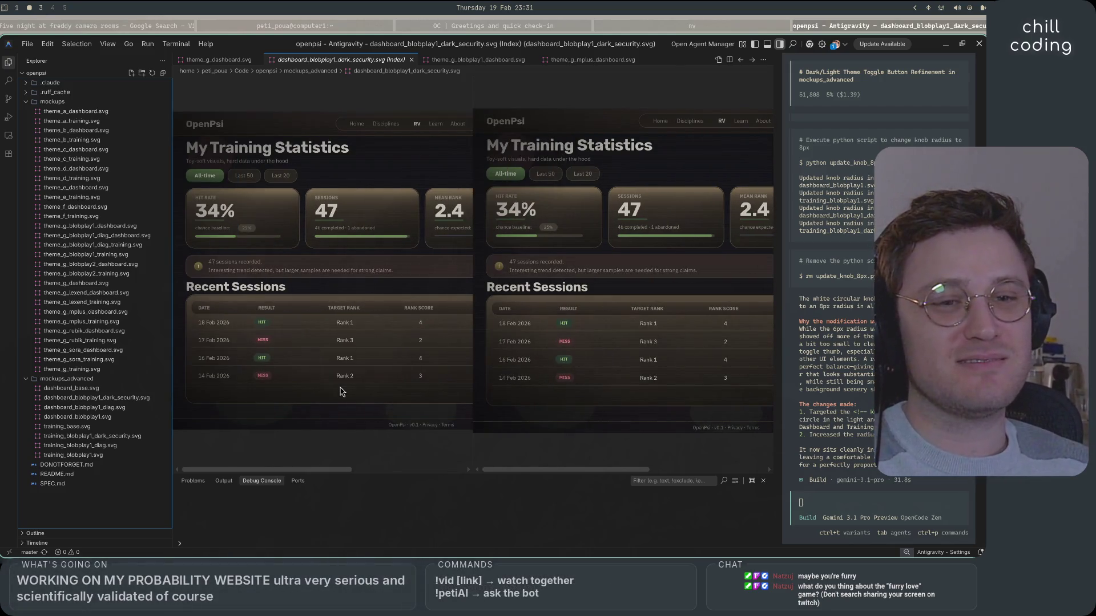
pyautogui.hscroll(5, 619, 349)
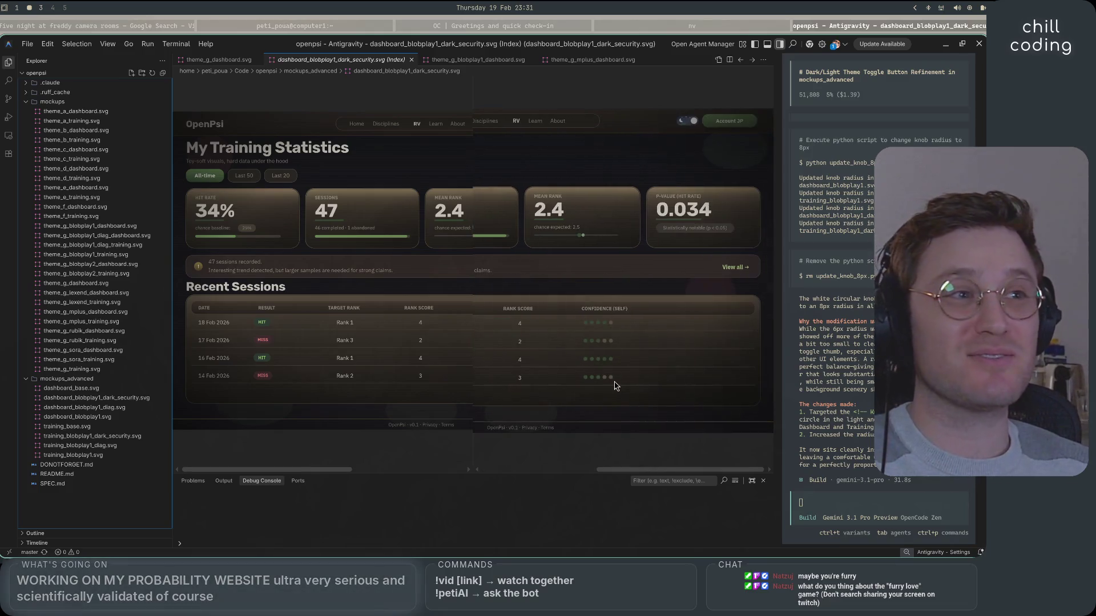
pyautogui.hscroll(-5, 615, 385)
pyautogui.hscroll(5, 679, 380)
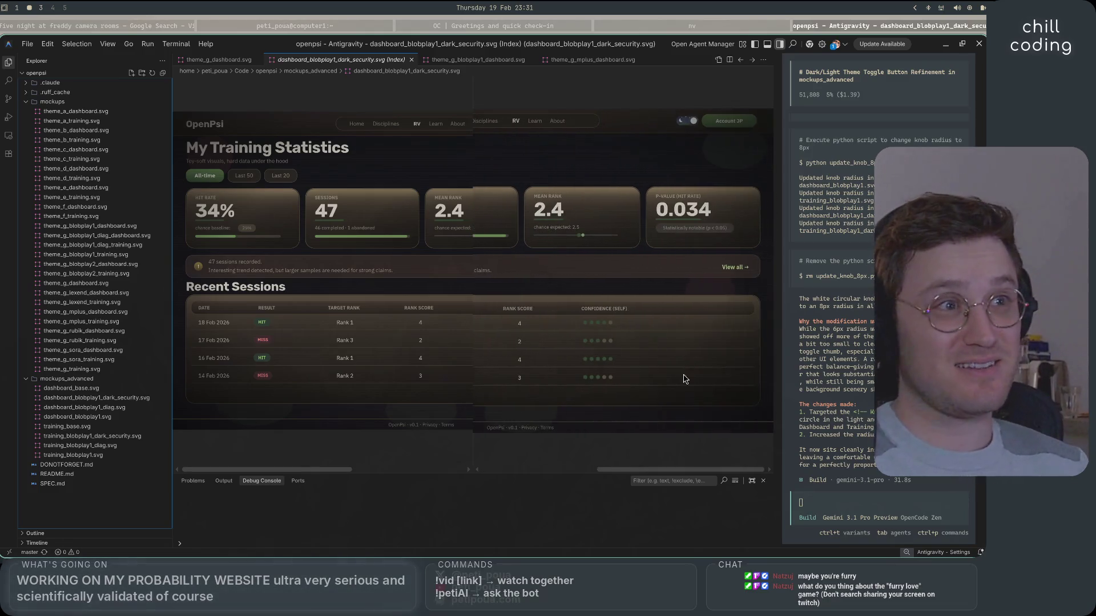
pyautogui.hscroll(-5, 672, 404)
pyautogui.hscroll(-2, 673, 403)
pyautogui.hscroll(5, 306, 350)
pyautogui.hscroll(-5, 302, 348)
pyautogui.hscroll(5, 304, 350)
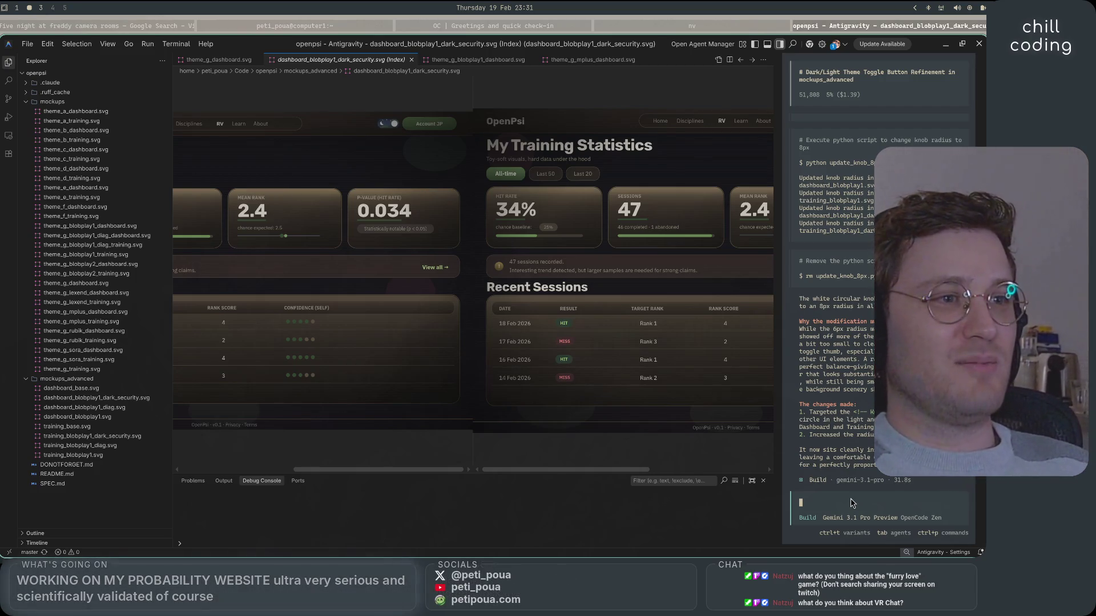
pyautogui.hscroll(5, 611, 272)
pyautogui.hscroll(-4, 574, 286)
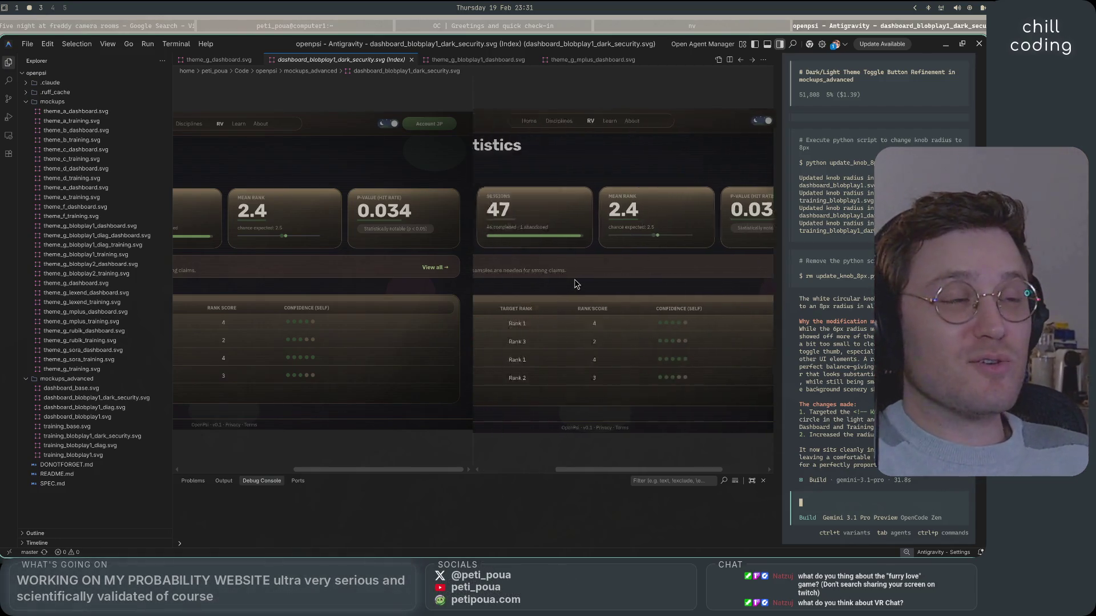
pyautogui.hscroll(5, 574, 283)
pyautogui.hscroll(-5, 577, 284)
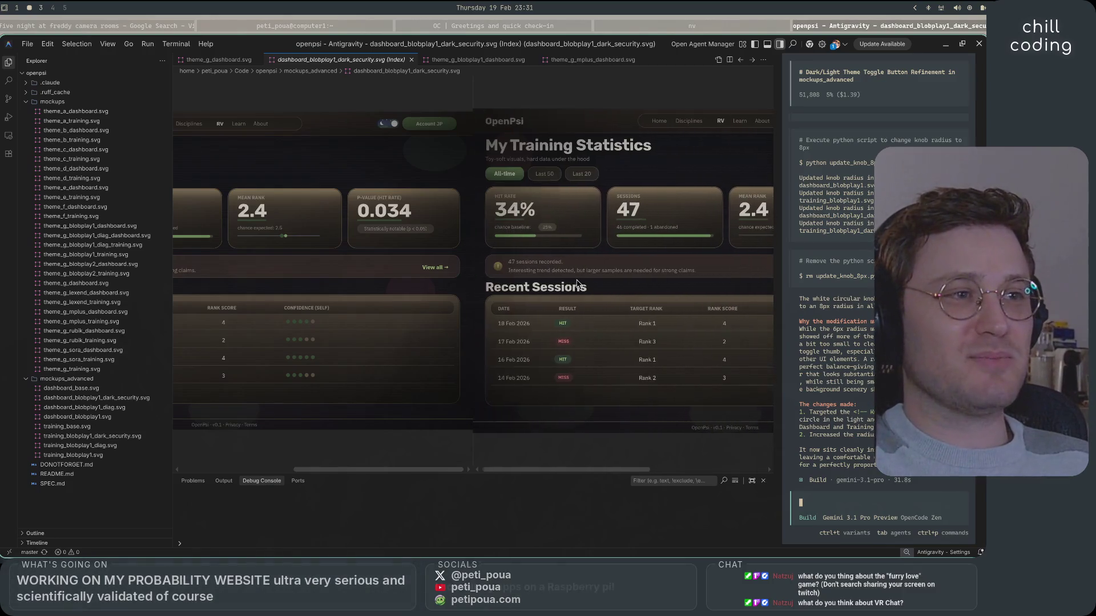
pyautogui.hscroll(5, 576, 284)
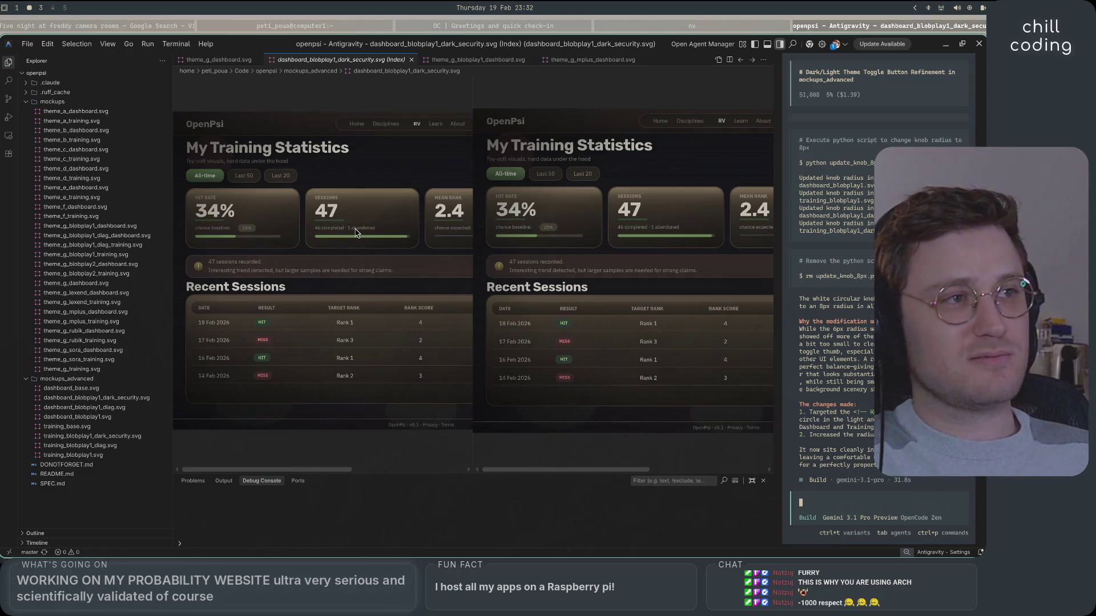
pyautogui.hscroll(5, 355, 231)
pyautogui.hscroll(5, 720, 273)
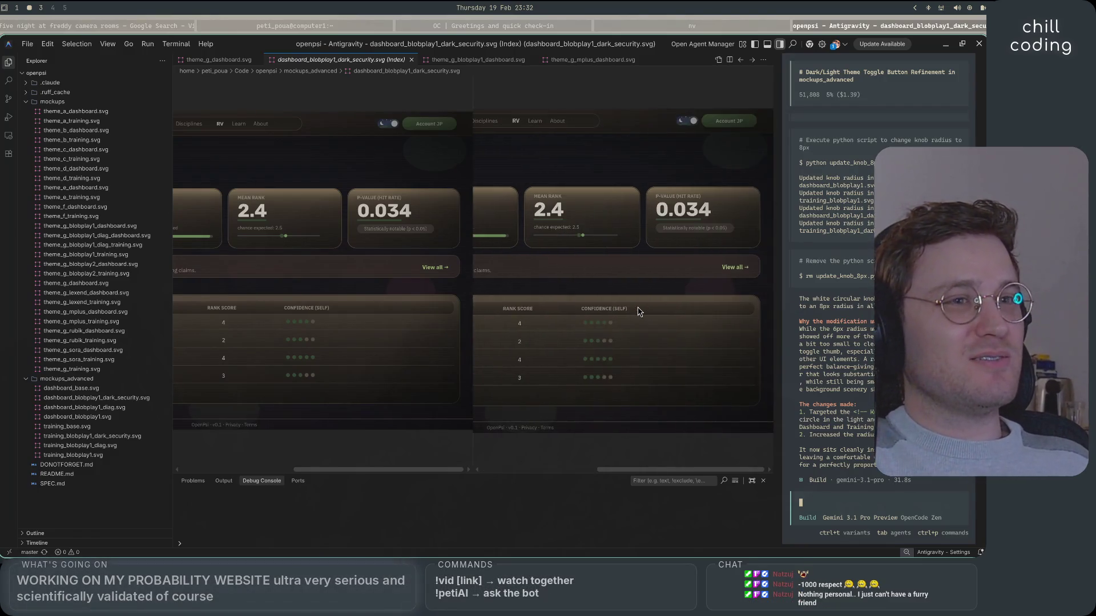
# - Open dashboard_blobplay1.svg and start a new agent session with /new, clearing stray prompt text
pyautogui.click(114, 417)
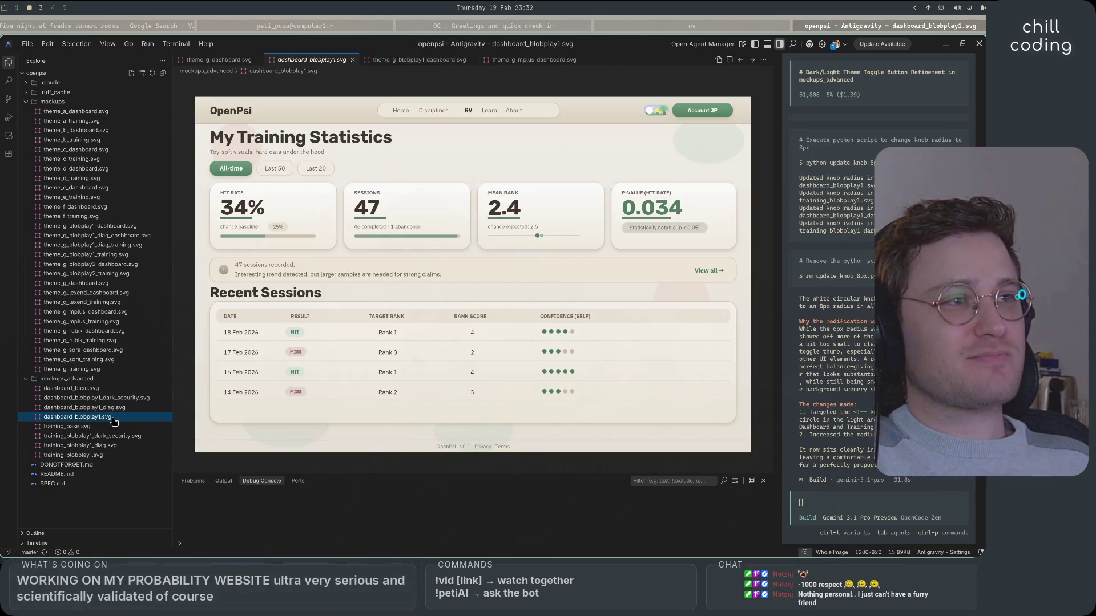
pyautogui.click(820, 509)
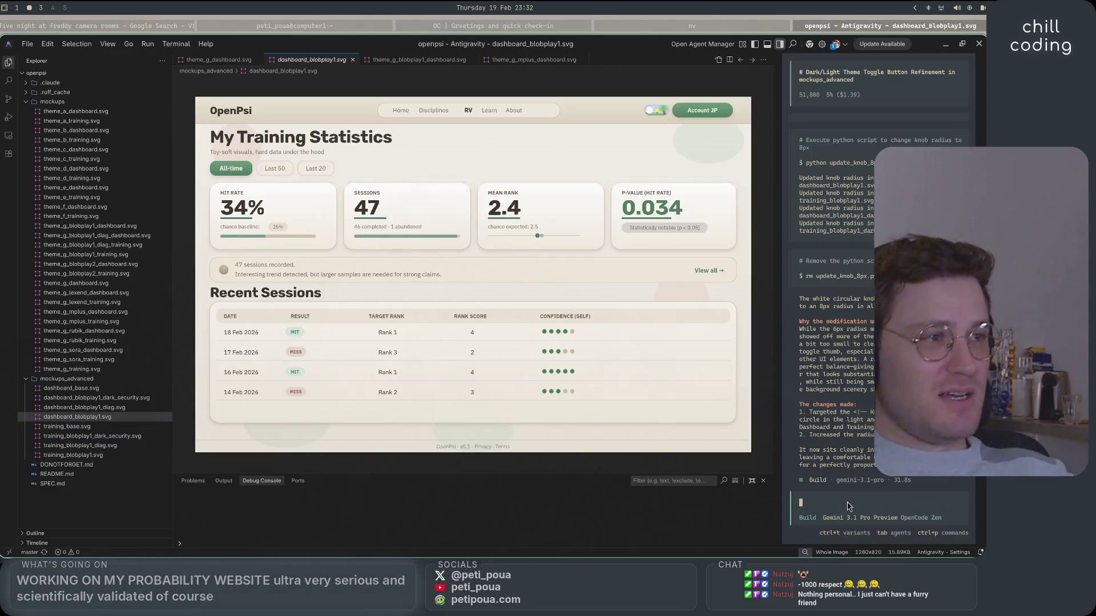
pyautogui.write('/new')
pyautogui.press('Return')
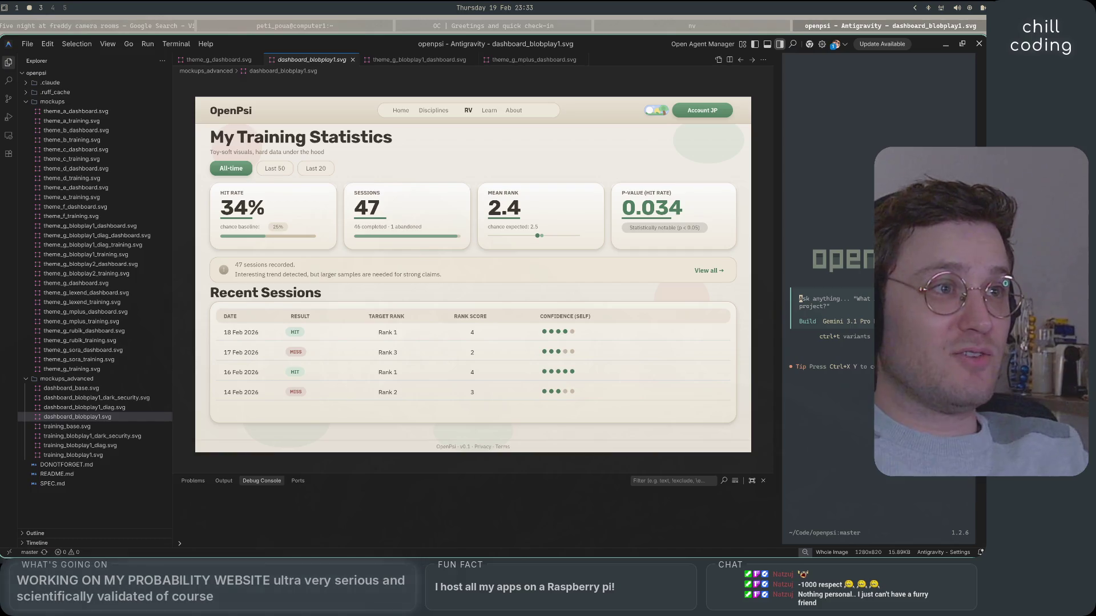
pyautogui.write('cthhcccchchchchchchchc')
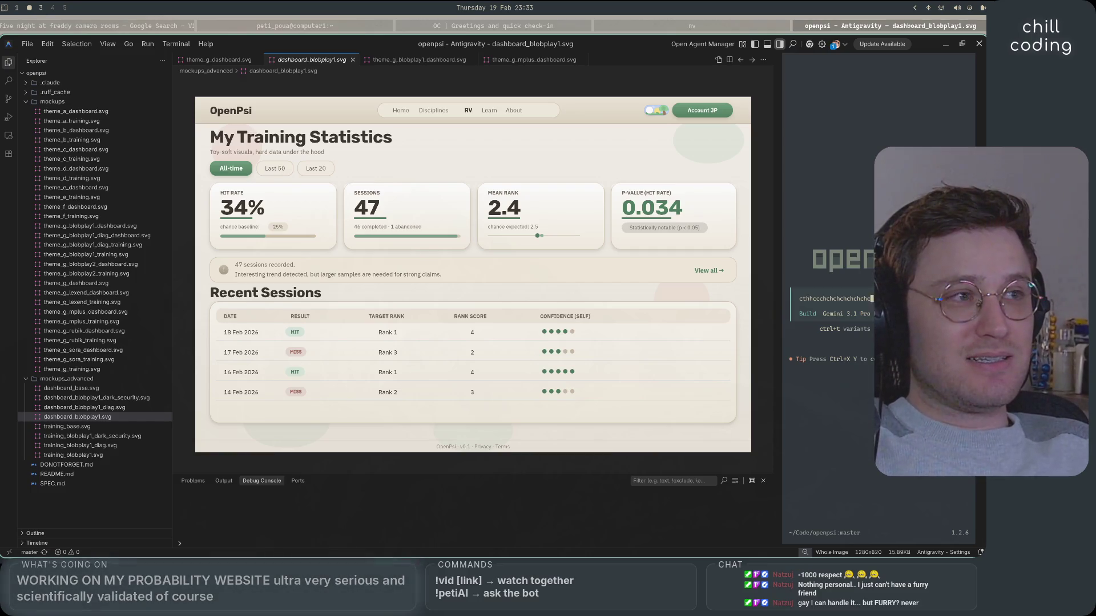
pyautogui.hotkey('ctrl', 'c')
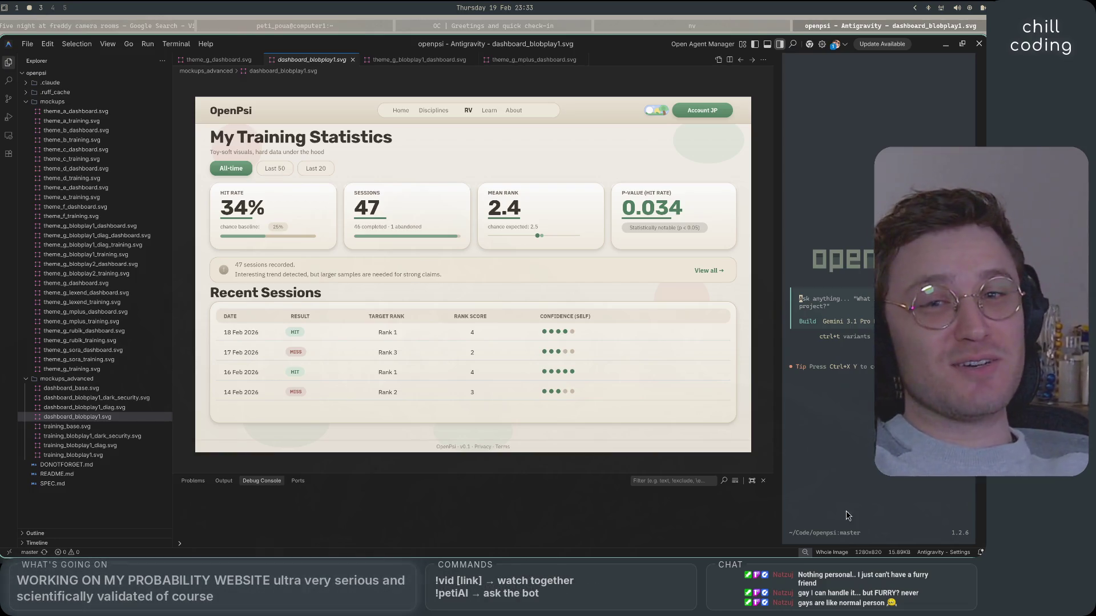
pyautogui.scroll(10, 617, 303)
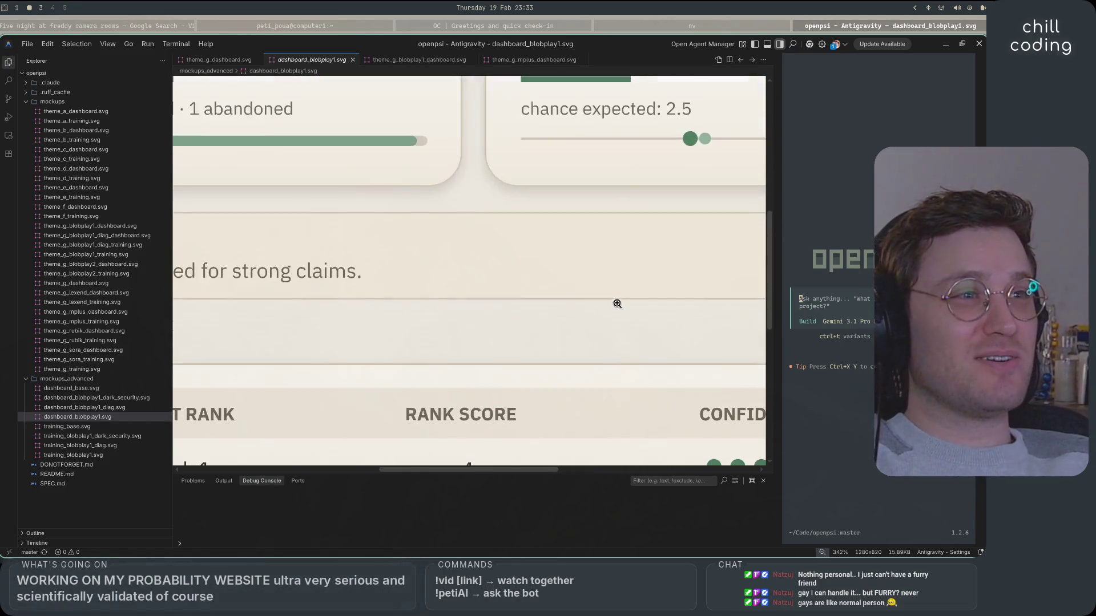
pyautogui.scroll(5, 617, 303)
pyautogui.hscroll(5, 617, 304)
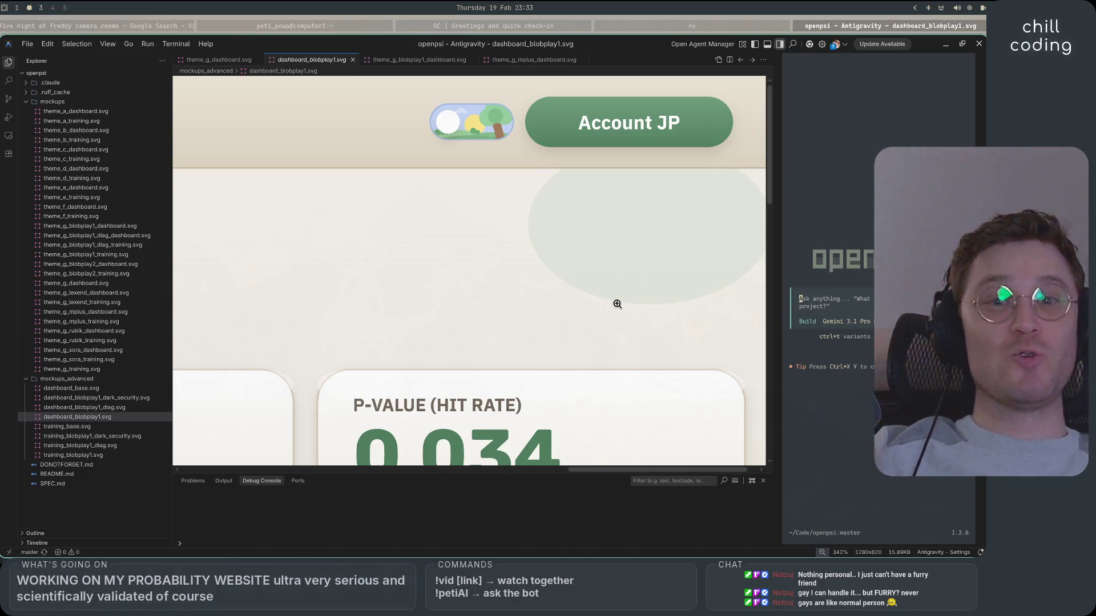
pyautogui.scroll(-5, 616, 302)
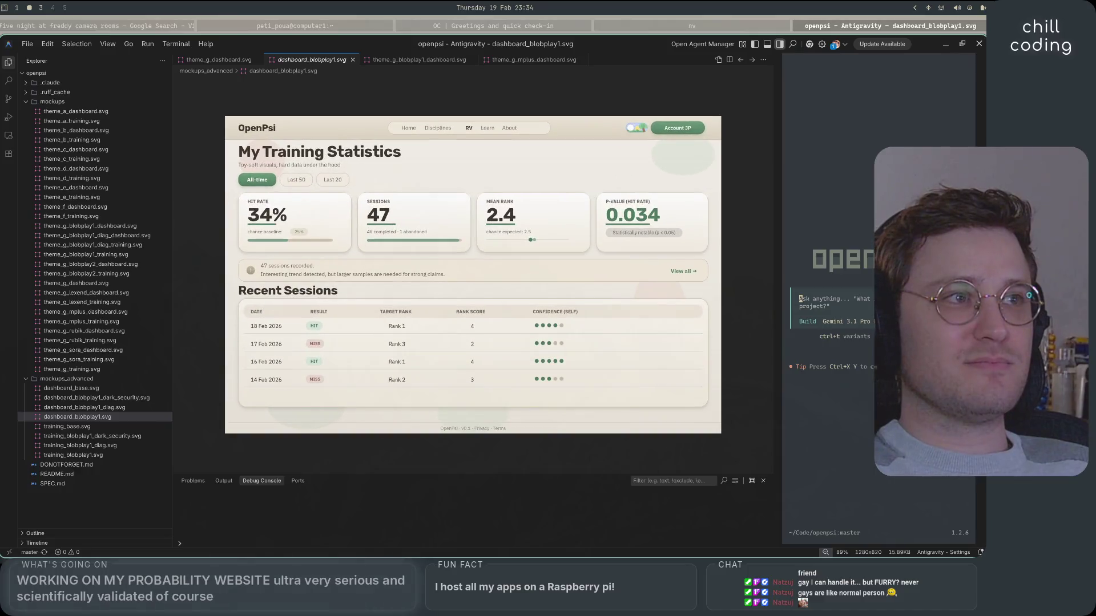
pyautogui.scroll(4, 592, 343)
pyautogui.scroll(-2, 692, 151)
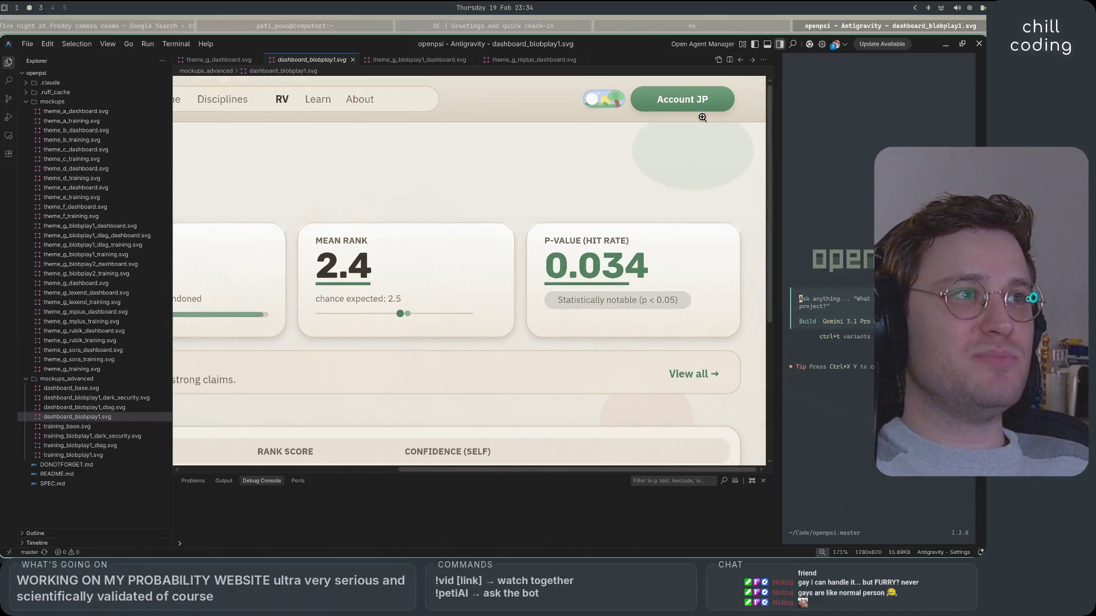
pyautogui.scroll(-3, 701, 117)
pyautogui.scroll(3, 610, 282)
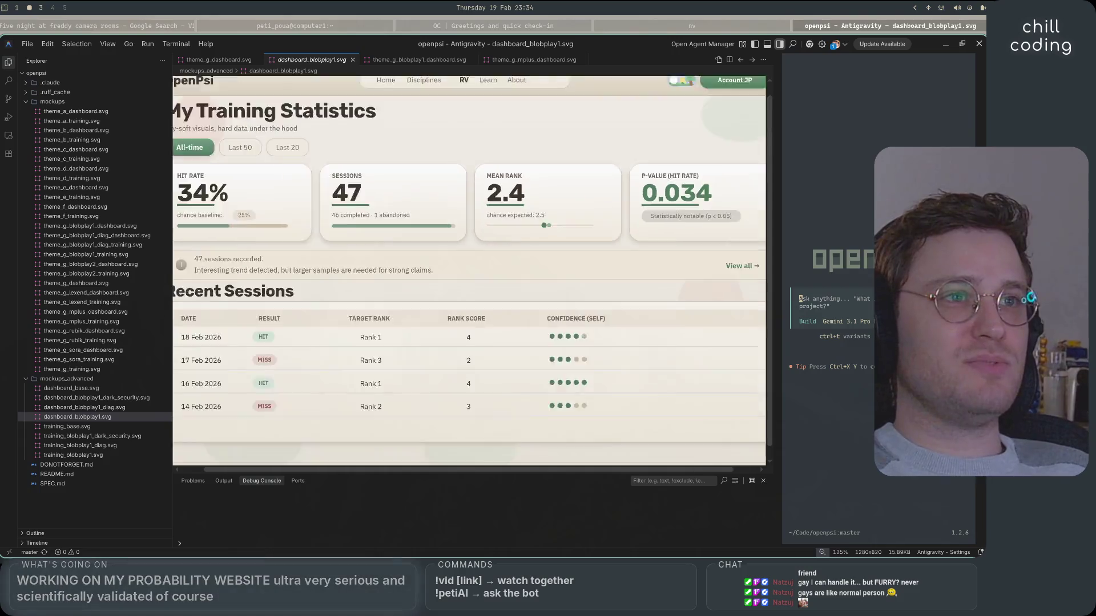
pyautogui.scroll(-2, 610, 282)
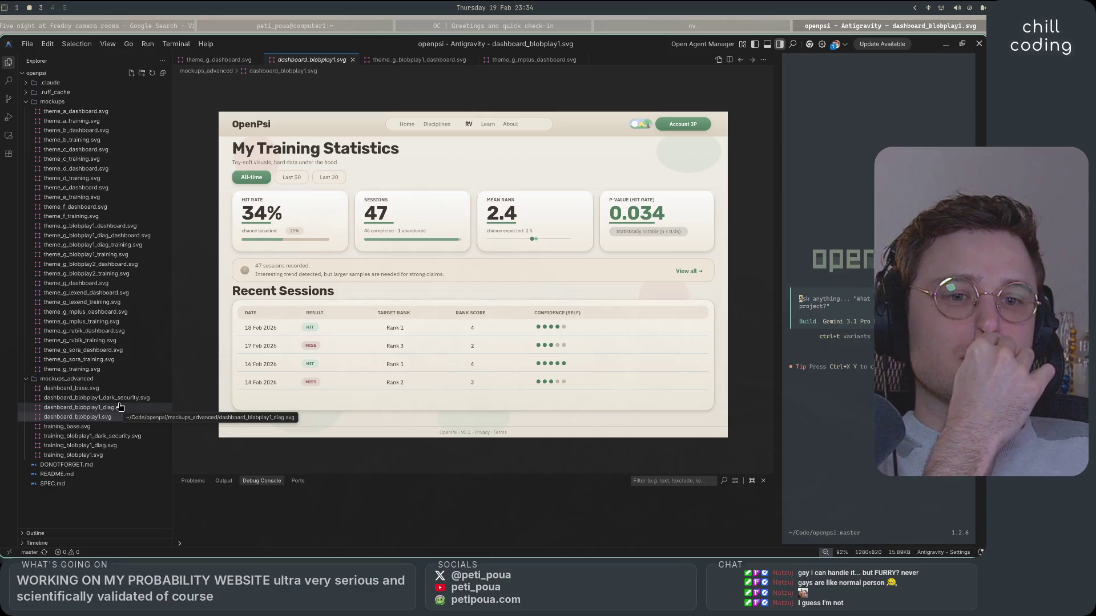
pyautogui.click(119, 406)
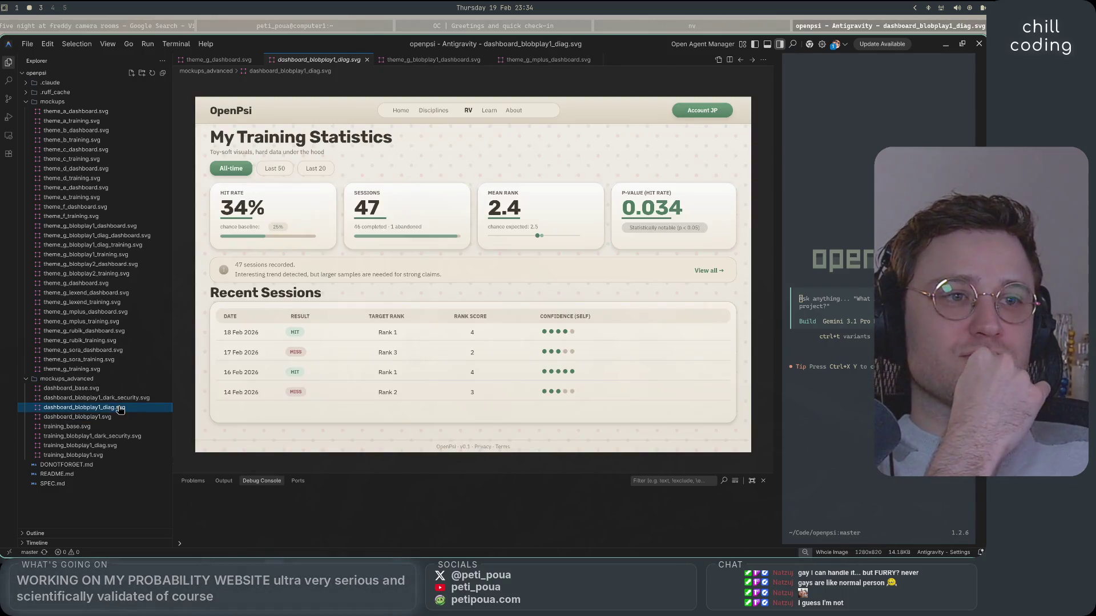
pyautogui.click(125, 400)
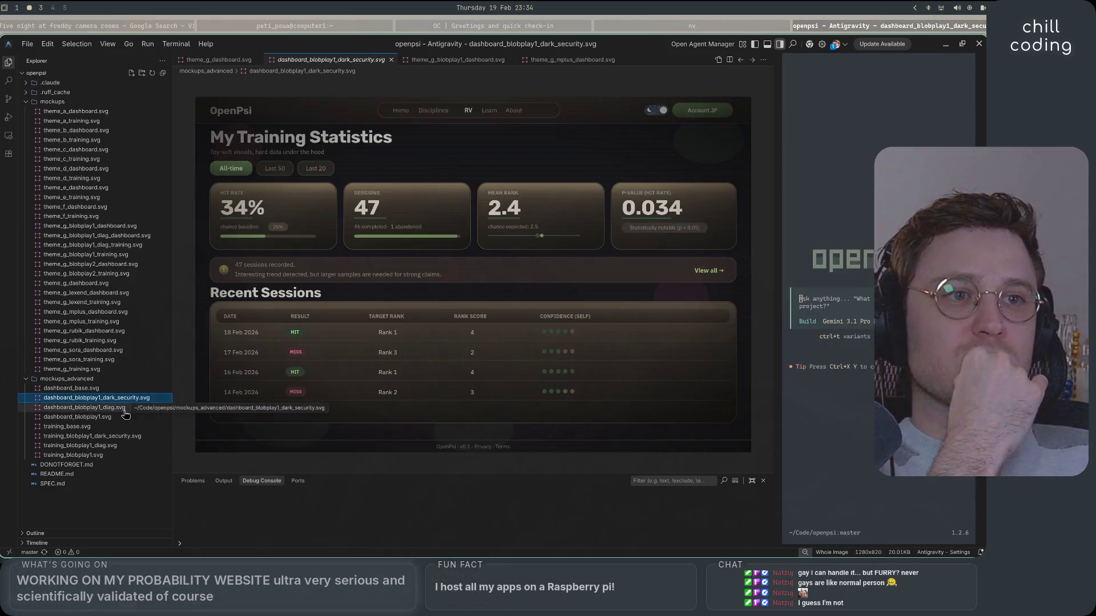
pyautogui.click(123, 417)
pyautogui.click(123, 415)
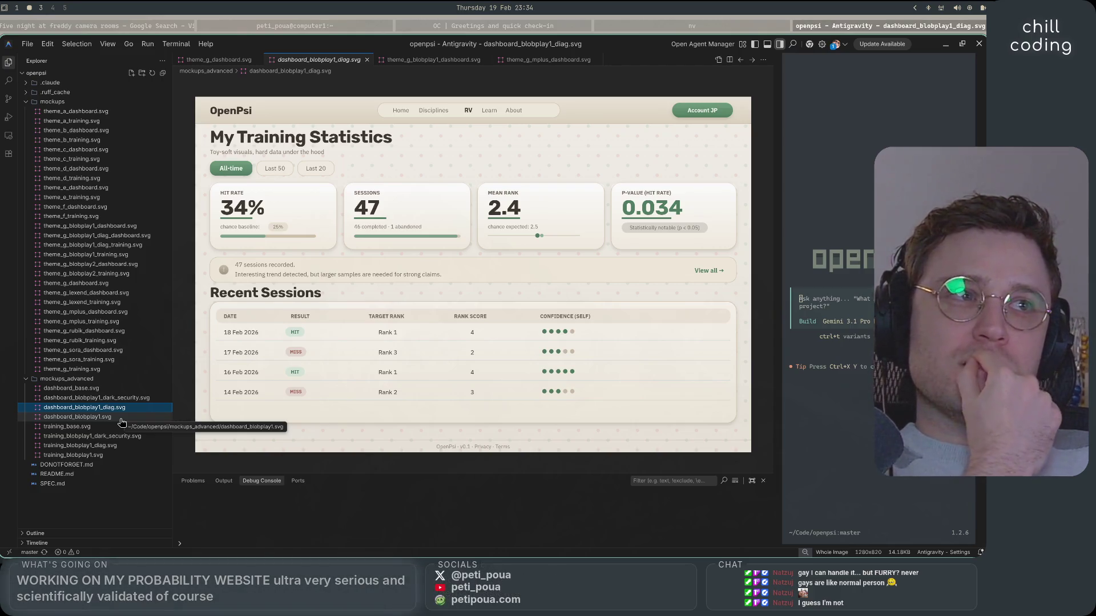
pyautogui.click(122, 423)
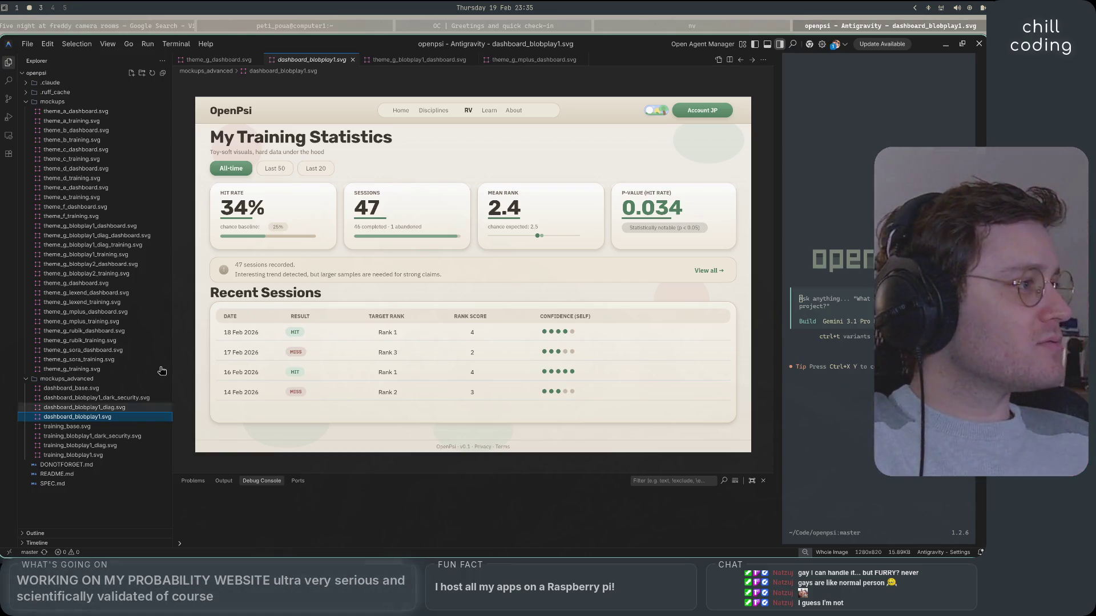
pyautogui.press('super+3')
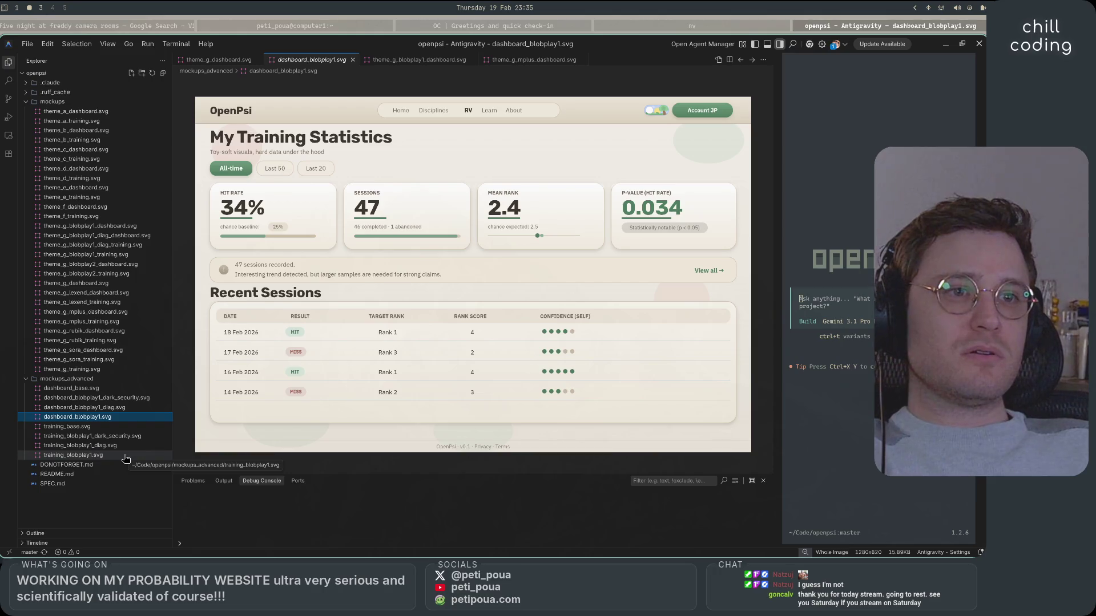
# - Compare the diag and dark security variants, ending on the light training_blobplay1.svg
pyautogui.click(126, 457)
pyautogui.click(125, 445)
pyautogui.click(124, 436)
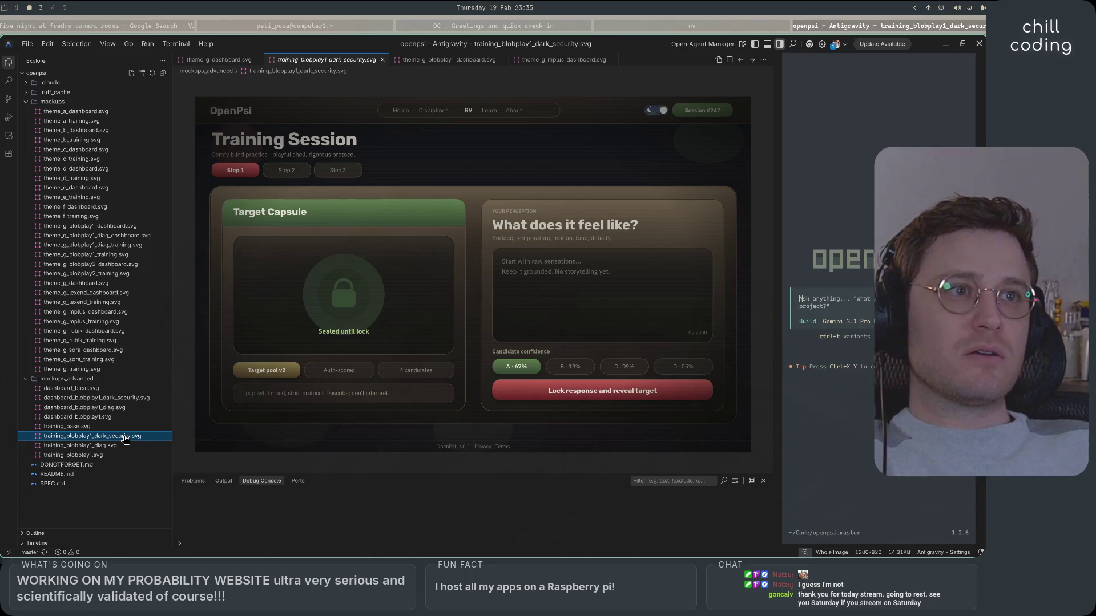
pyautogui.click(124, 456)
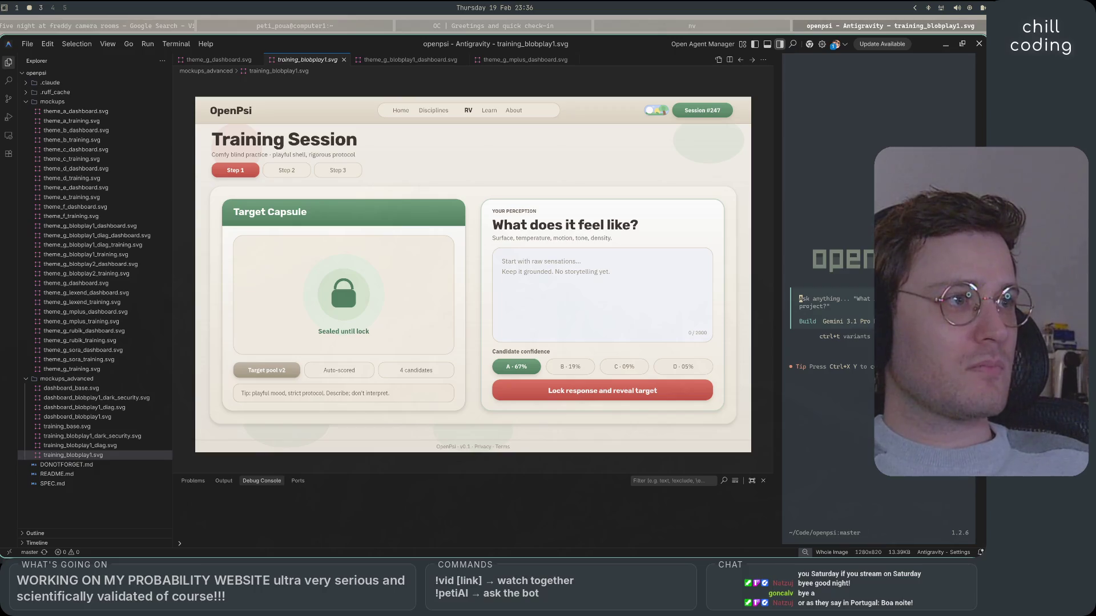
# - Switch the coding agent's model to Claude Sonnet 4.5
pyautogui.write('/claude')
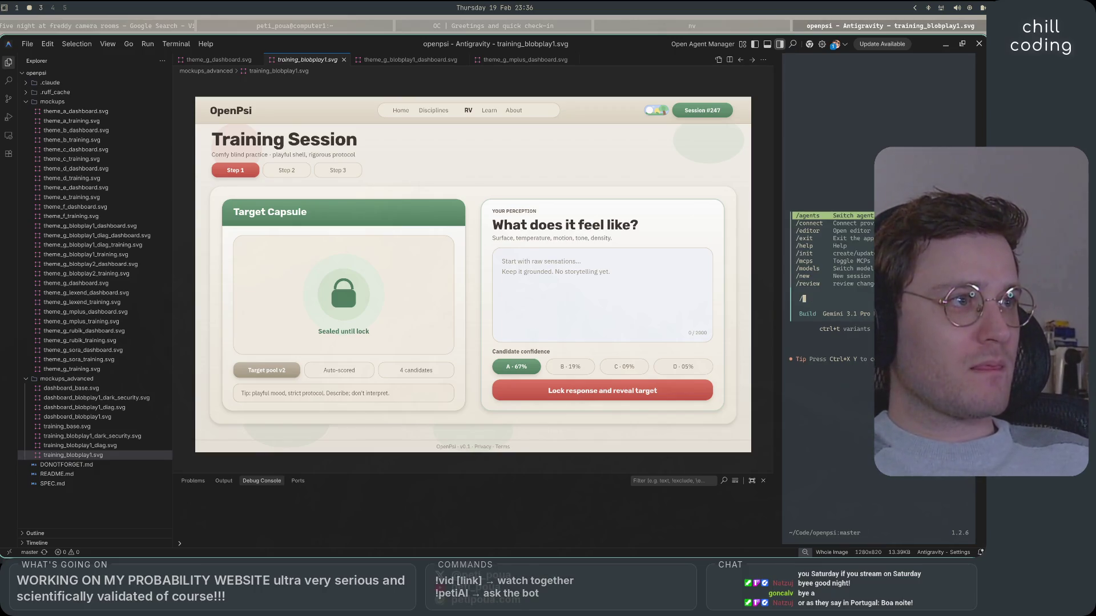
pyautogui.press('BackSpace')
pyautogui.press('BackSpace')
pyautogui.press('BackSpace')
pyautogui.write('mode')
pyautogui.press('Return')
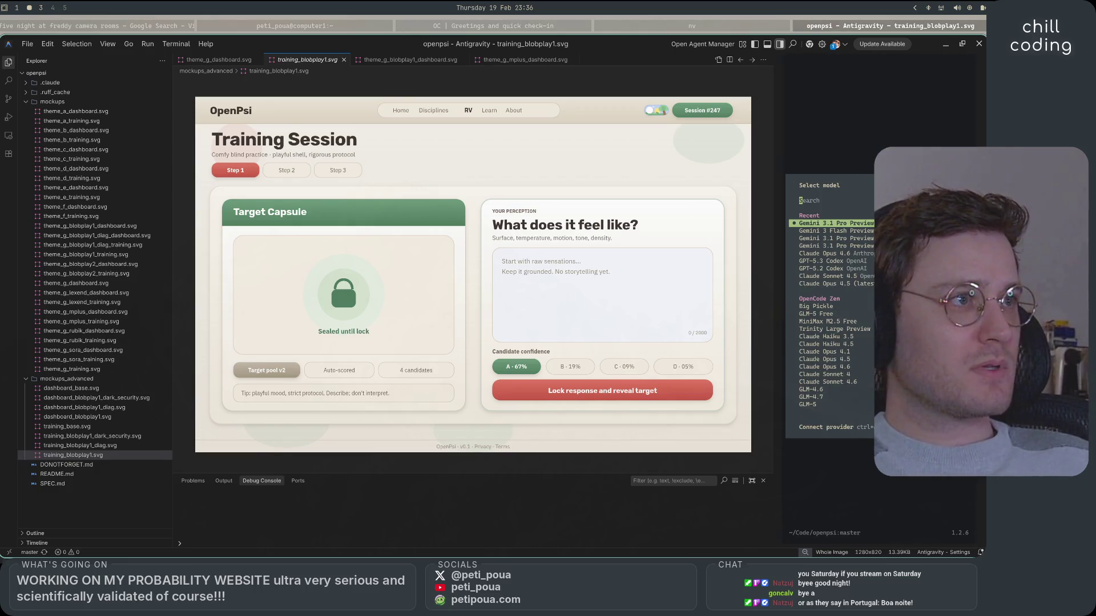
pyautogui.press('Down')
pyautogui.press('Down')
pyautogui.press('Down')
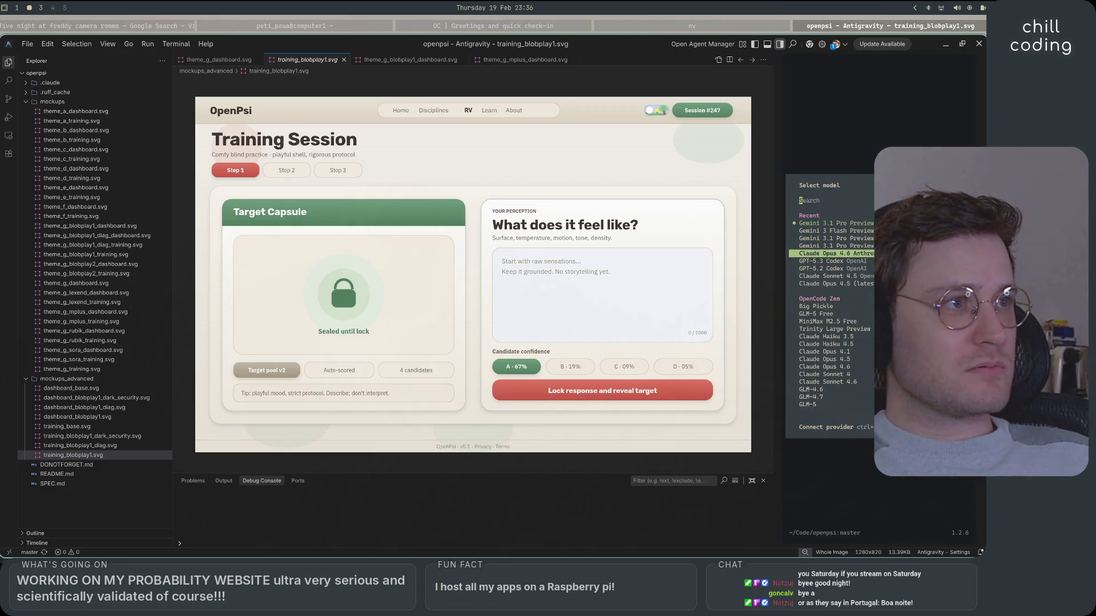
pyautogui.press('Down')
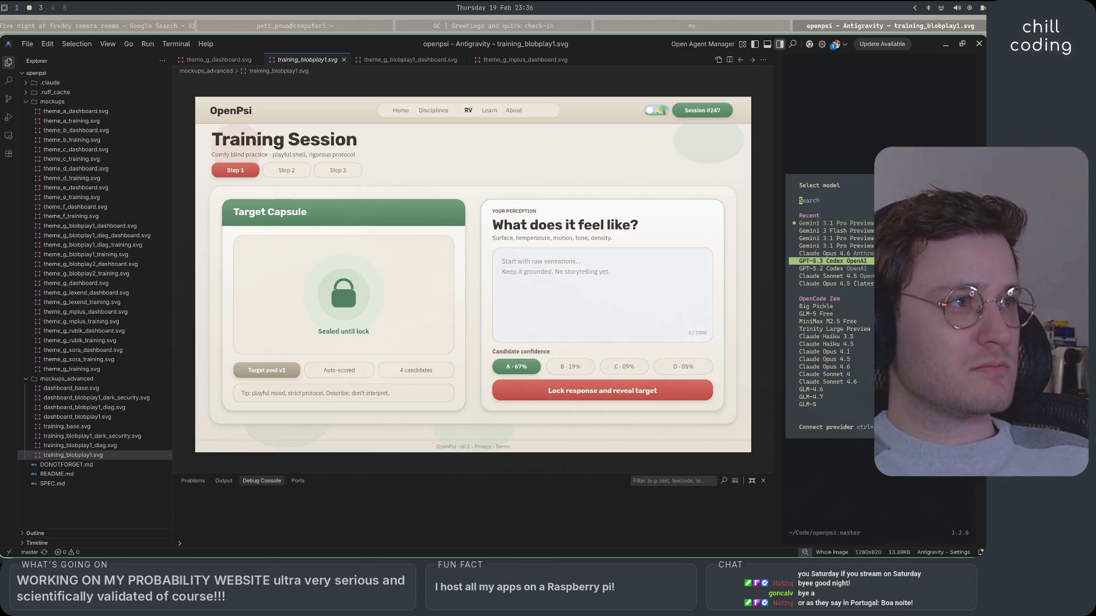
pyautogui.press('Down')
pyautogui.press('Down')
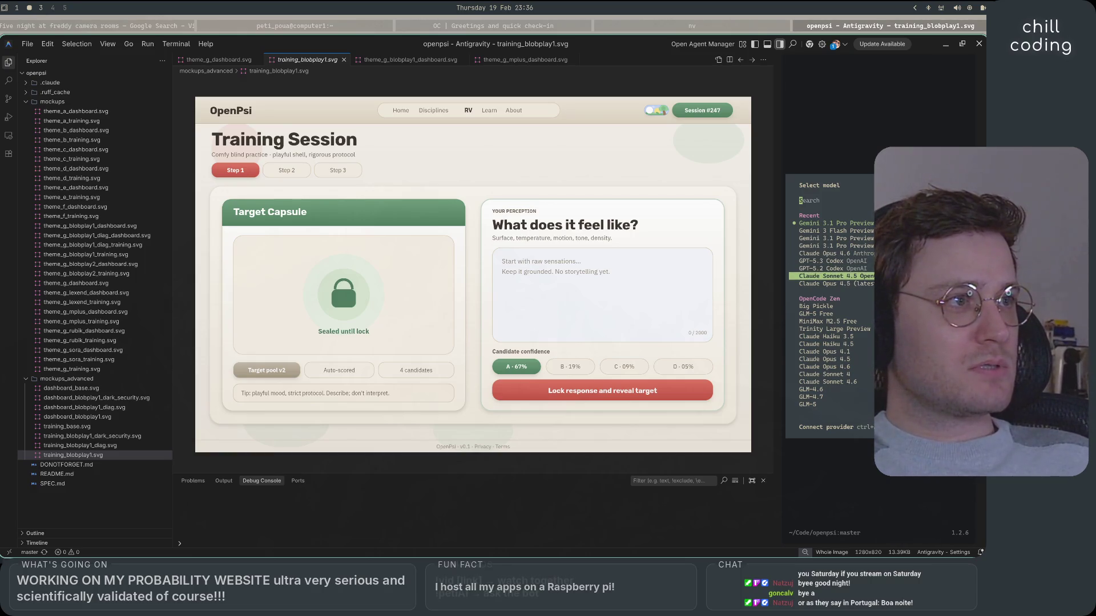
pyautogui.press('Return')
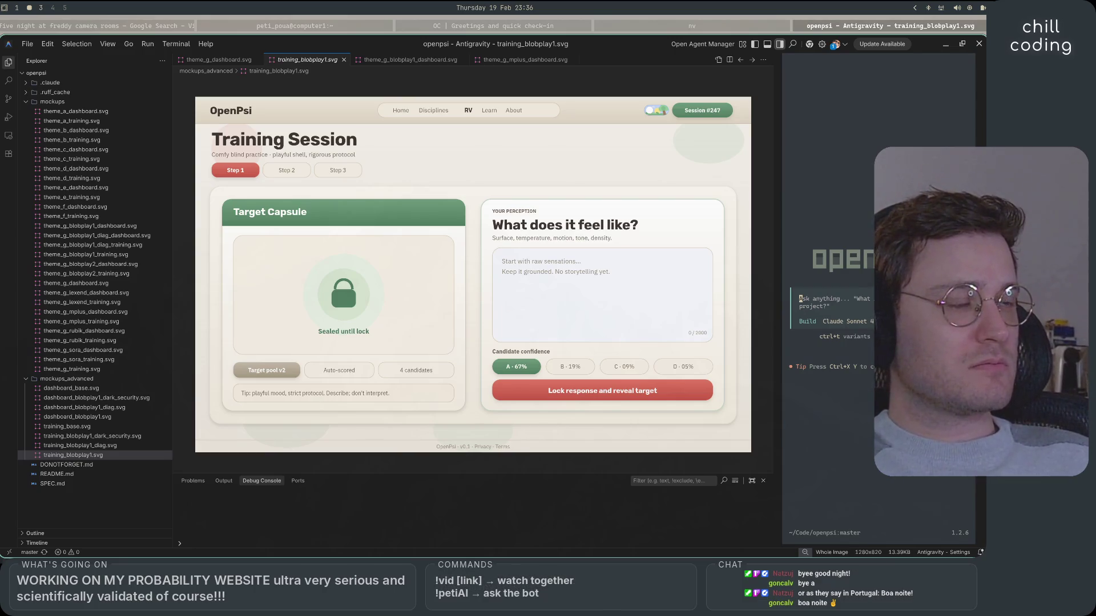
# - Draft a request to delete the background behind the Target Capsule and perception cards, attaching training_blobplay1.svg
pyautogui.write('maybe delete')
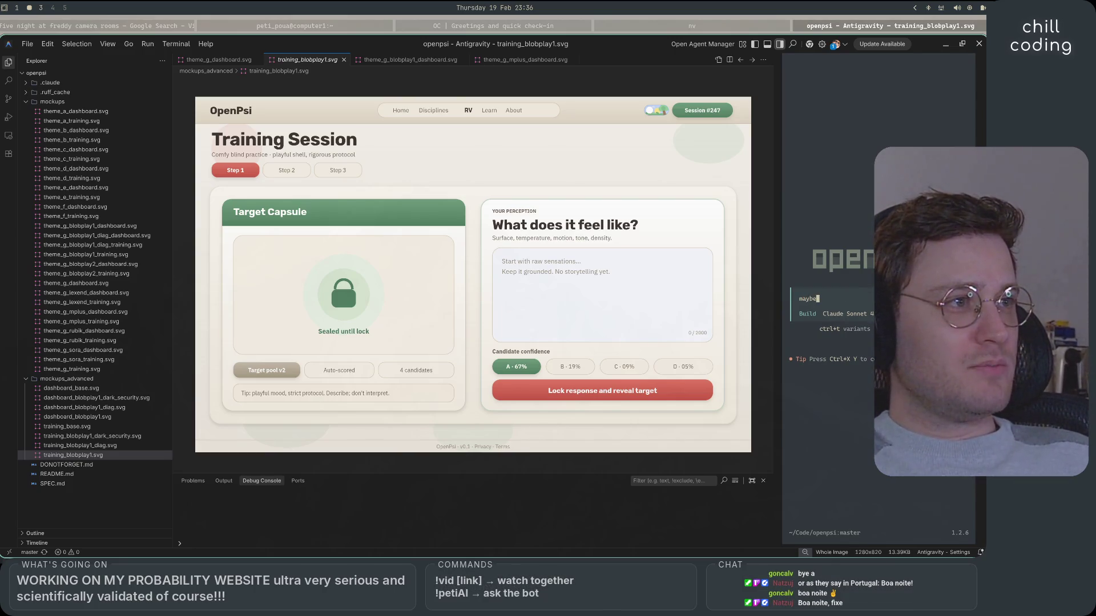
pyautogui.write(' the backg')
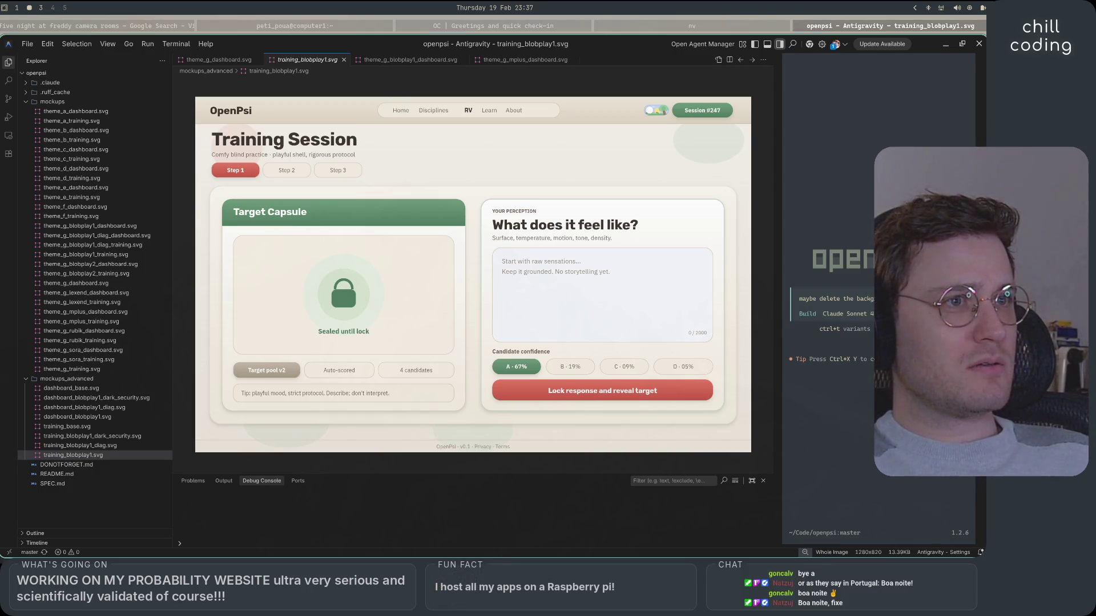
pyautogui.write('target capsule and you')
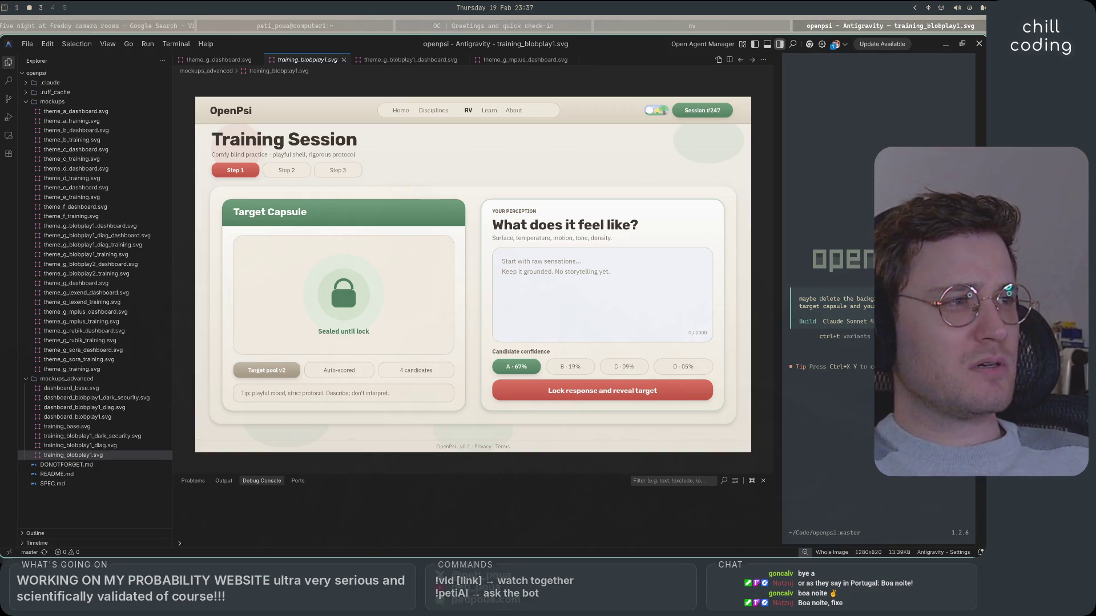
pyautogui.write('bit')
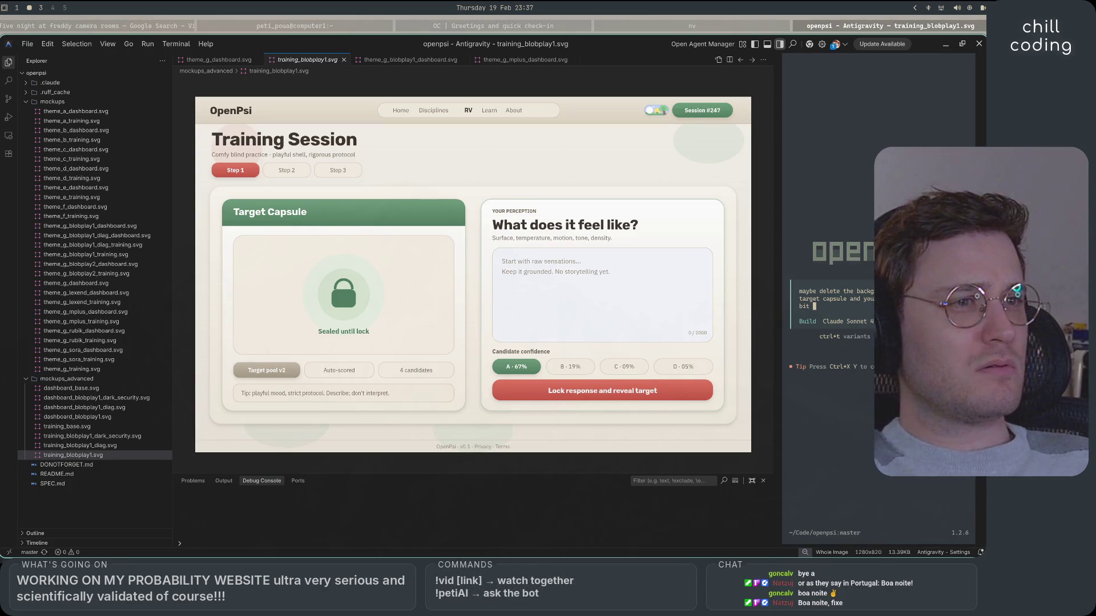
pyautogui.write('superficial')
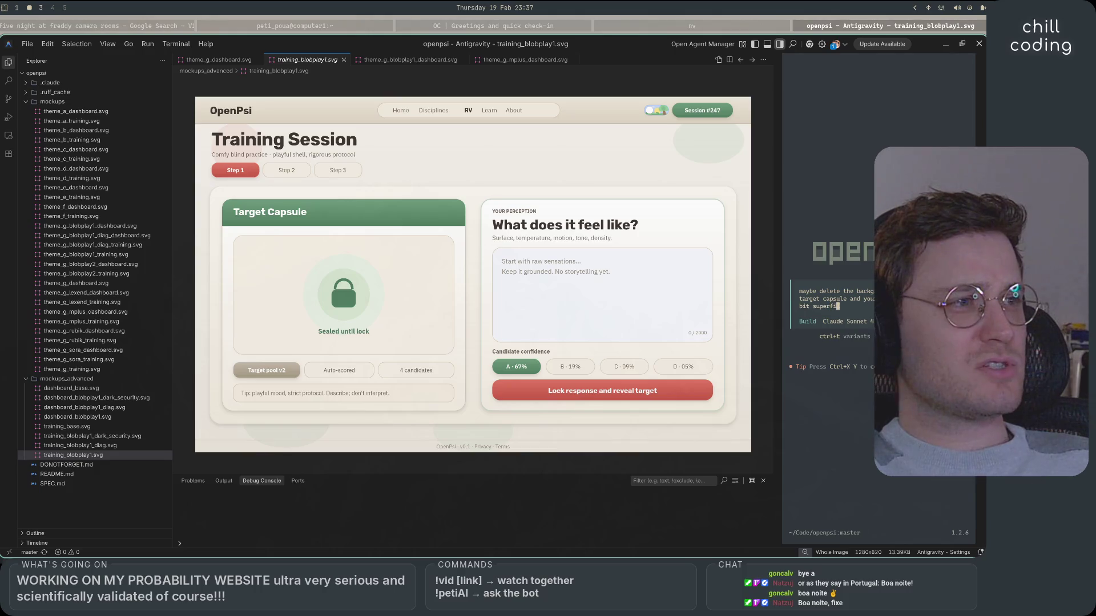
pyautogui.write('? @')
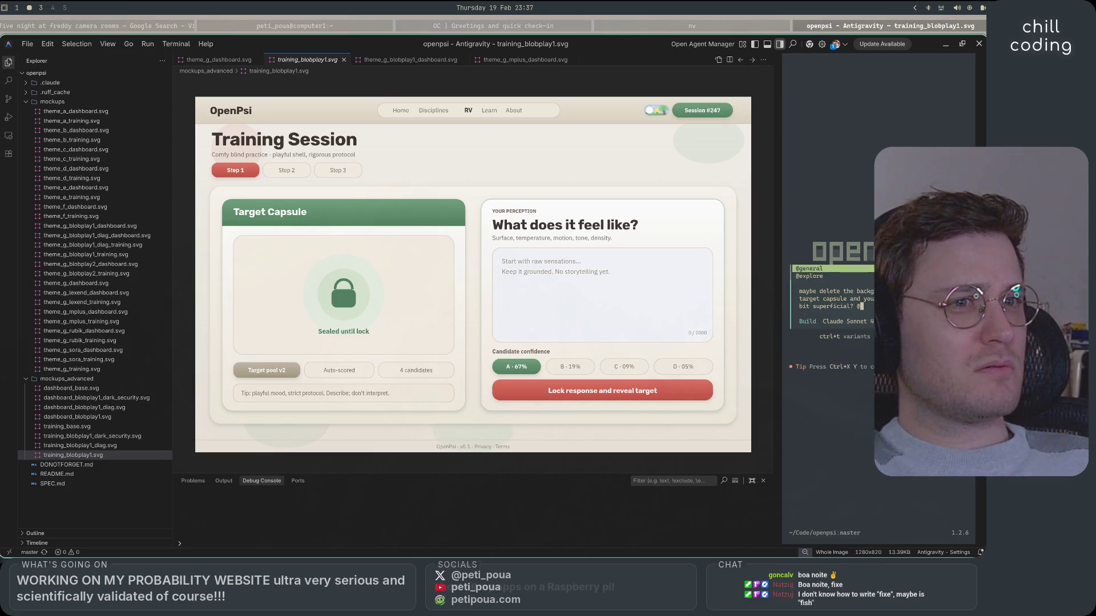
pyautogui.write('trai')
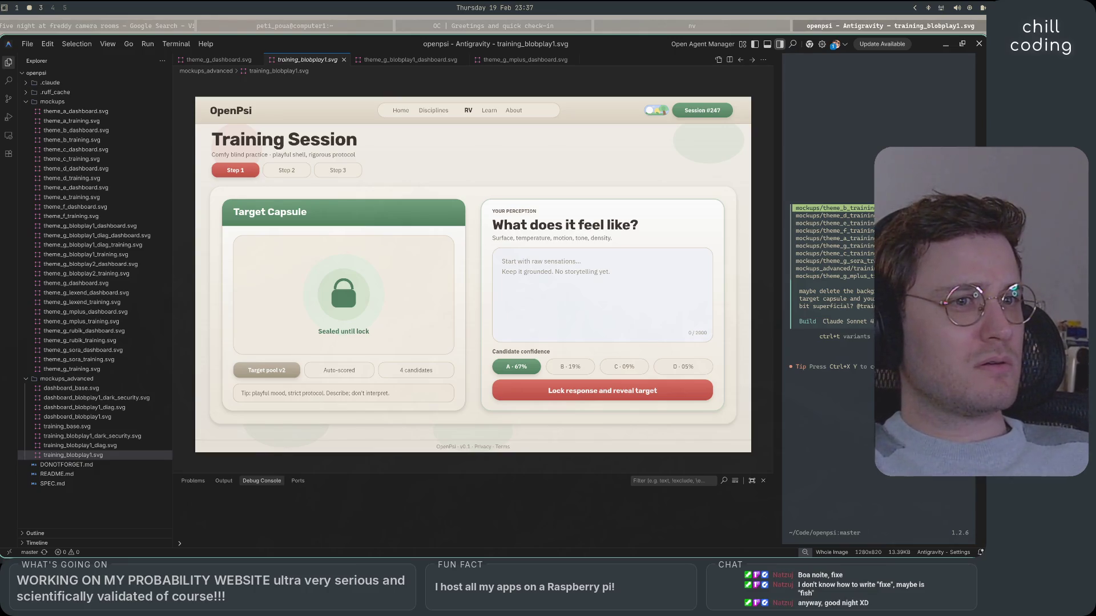
pyautogui.write('ning_bl')
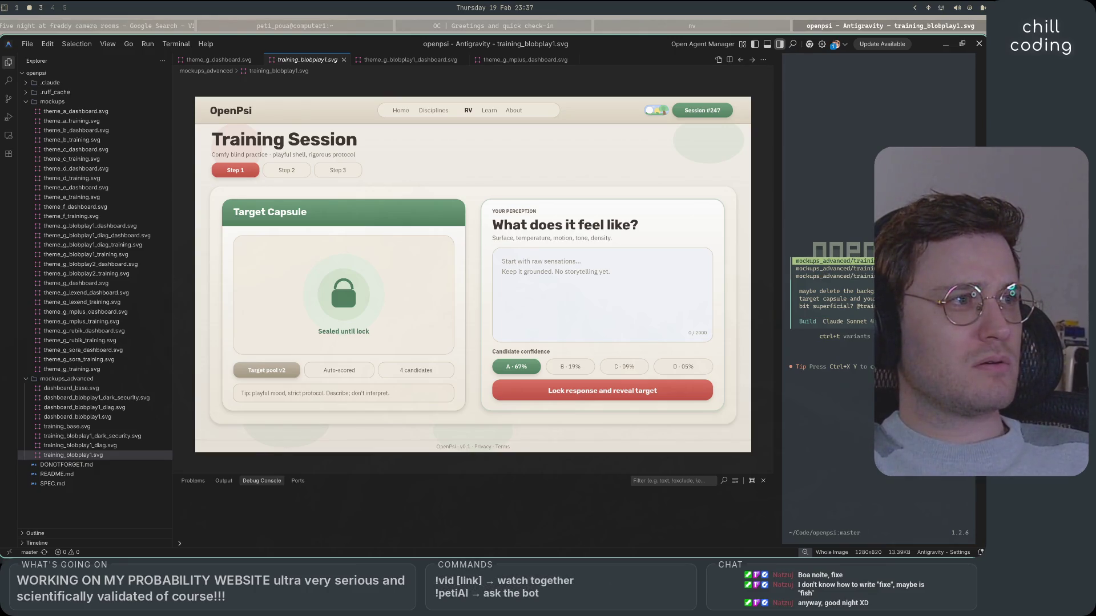
pyautogui.press('Tab')
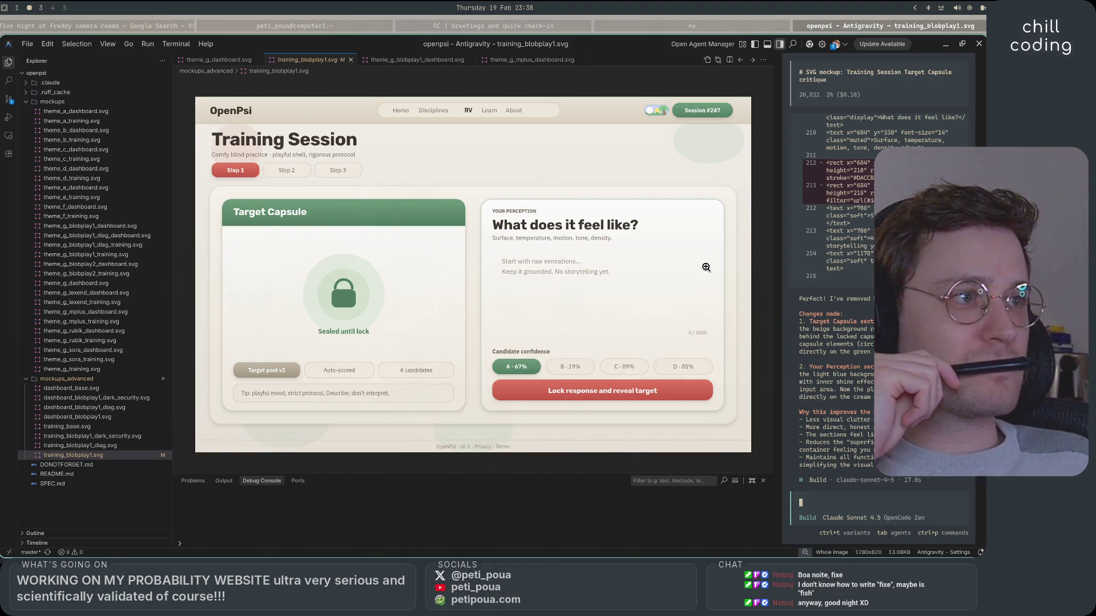
# - Select the edited training_blobplay1.svg to check the removed background containers
pyautogui.click(109, 457)
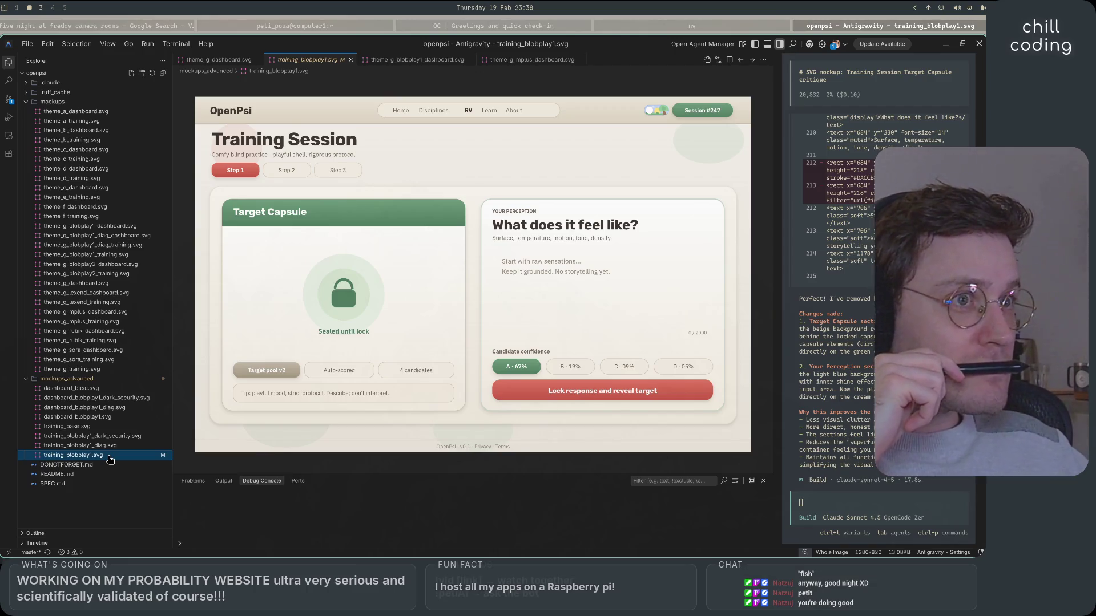
# - Review the agent's diff of the training mockup, revert it with /undo, and resend the removal request
pyautogui.click(8, 98)
pyautogui.click(71, 124)
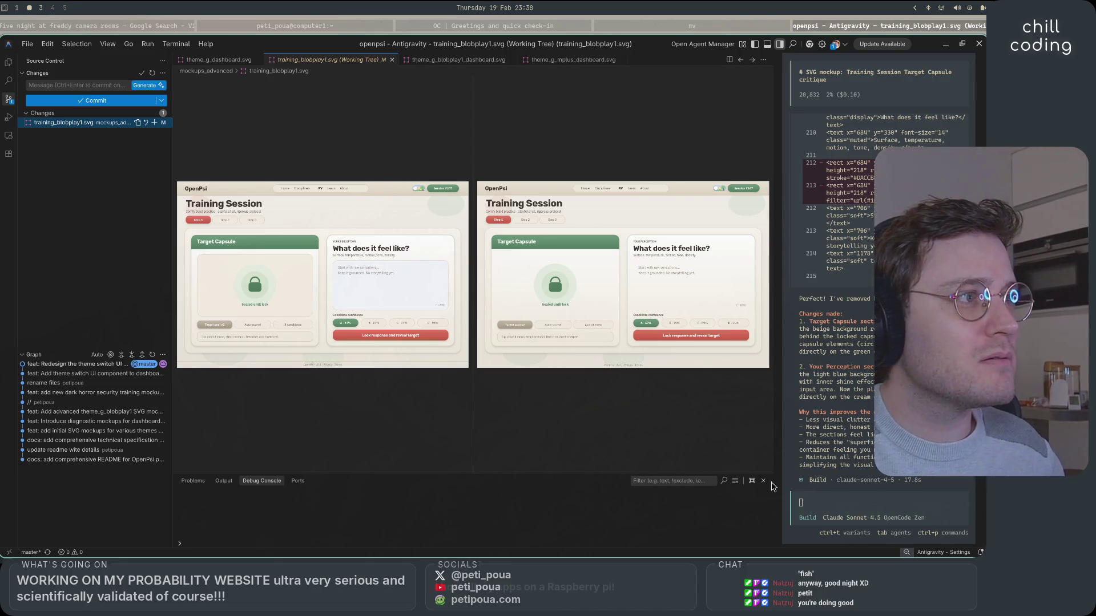
pyautogui.write('/undo')
pyautogui.press('Return')
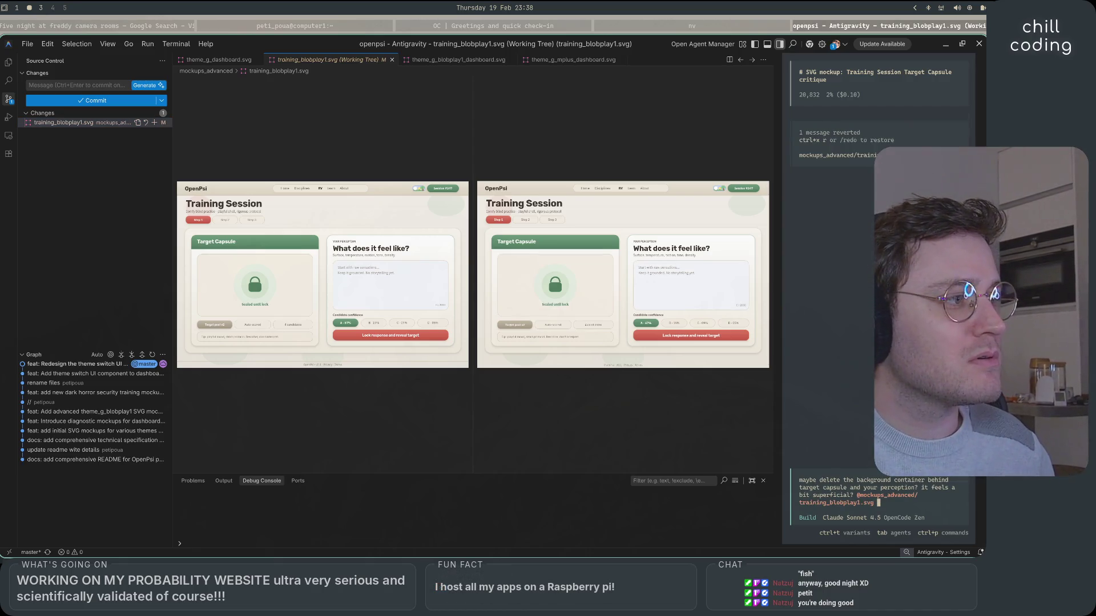
pyautogui.press('Return')
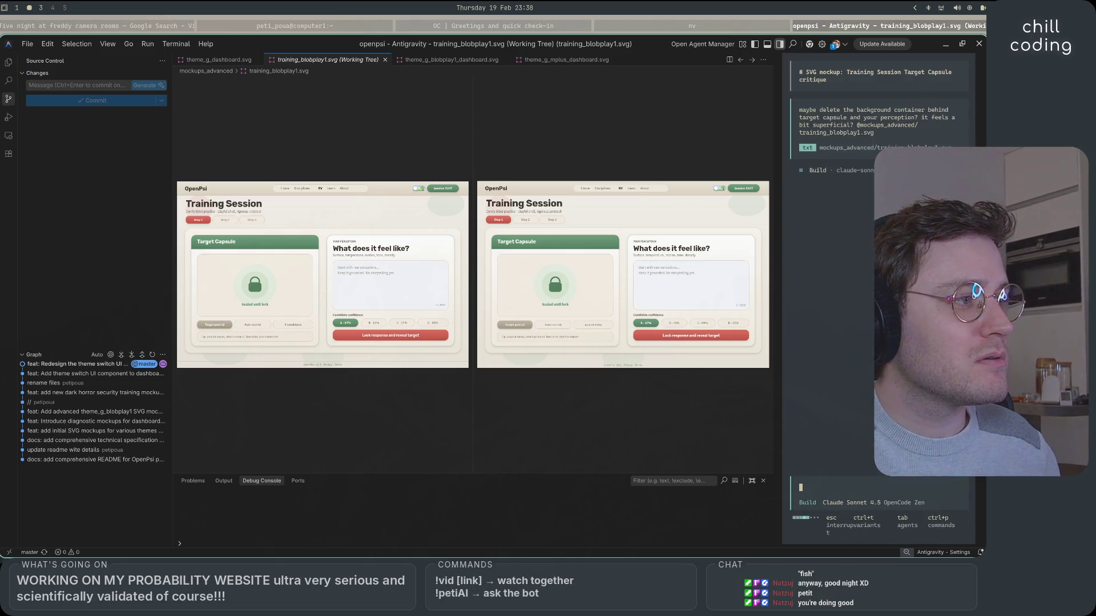
# - Stop the agent and resend the prompt clarified with 'the one in the background, BEHIND the two big cards'
pyautogui.press('Escape')
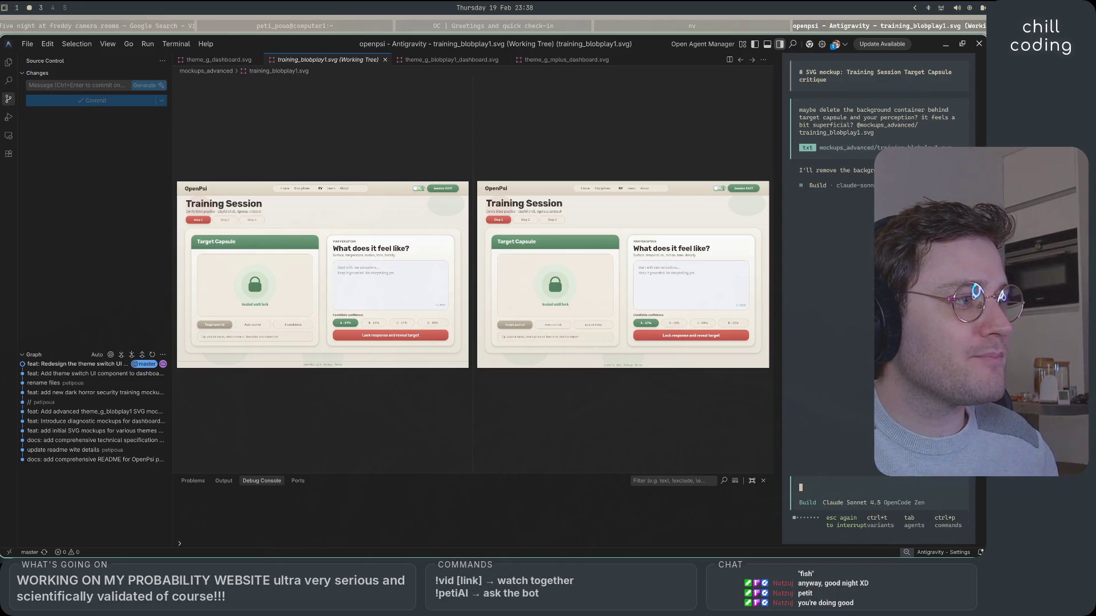
pyautogui.press('Escape')
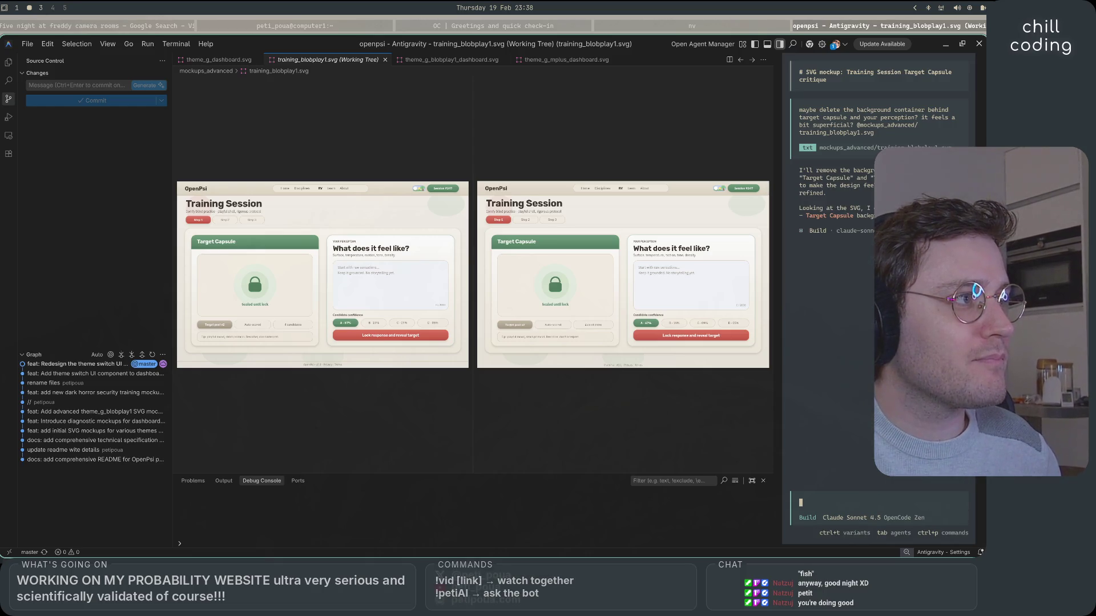
pyautogui.press('Up')
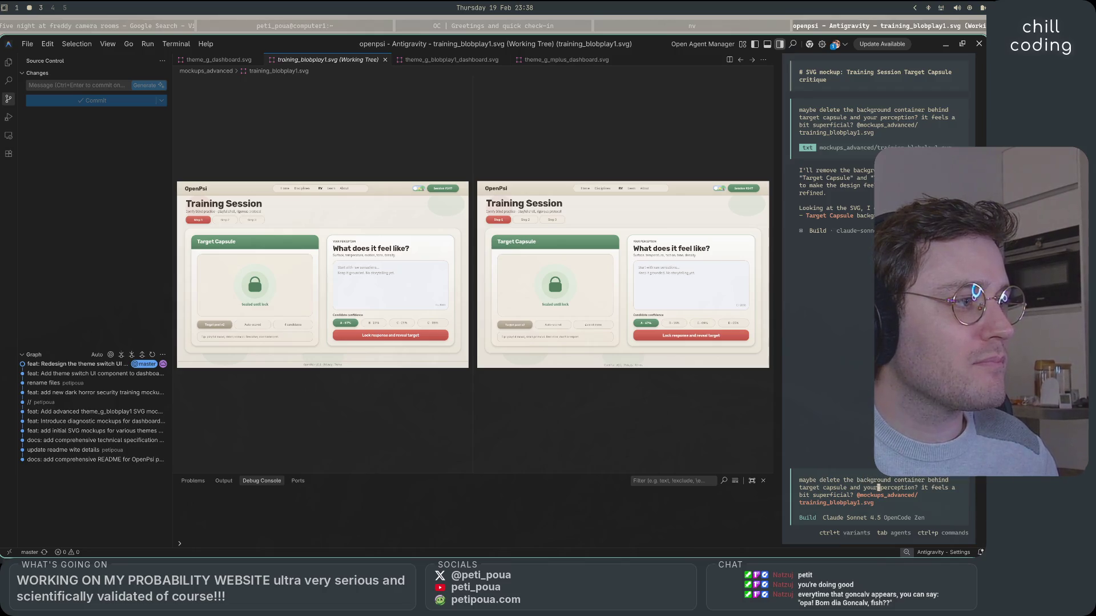
pyautogui.press('Down')
pyautogui.write('the one ')
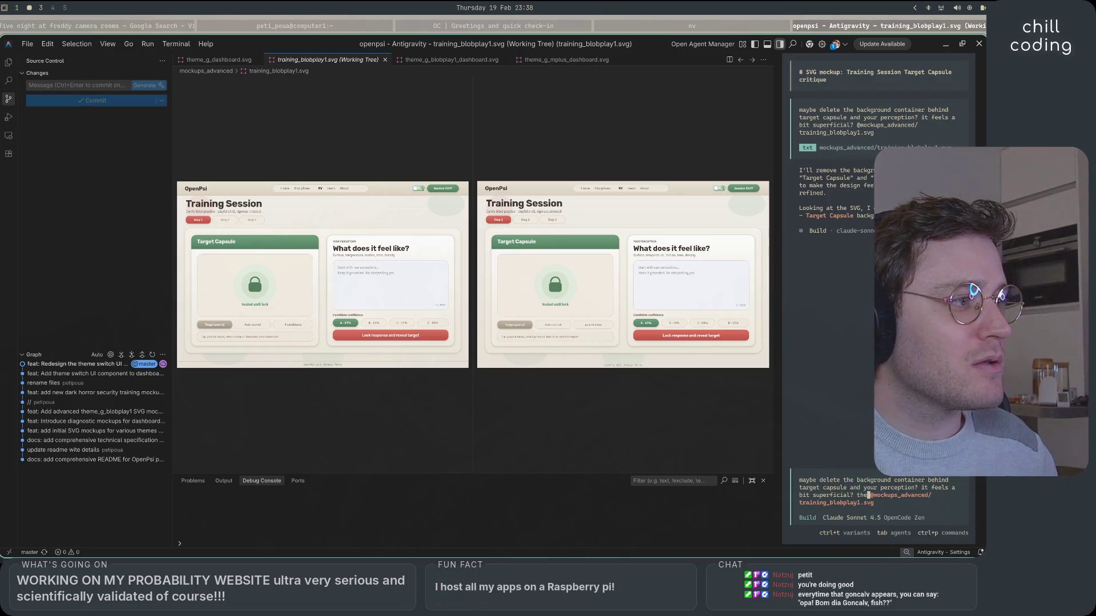
pyautogui.write('in the backgro')
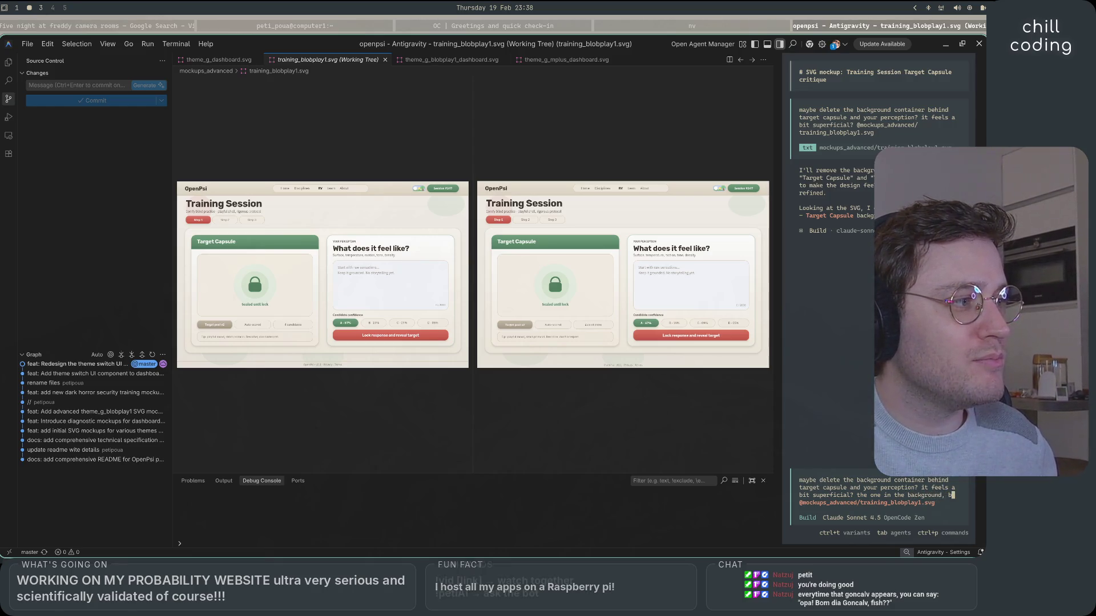
pyautogui.write('und, BEHIND ')
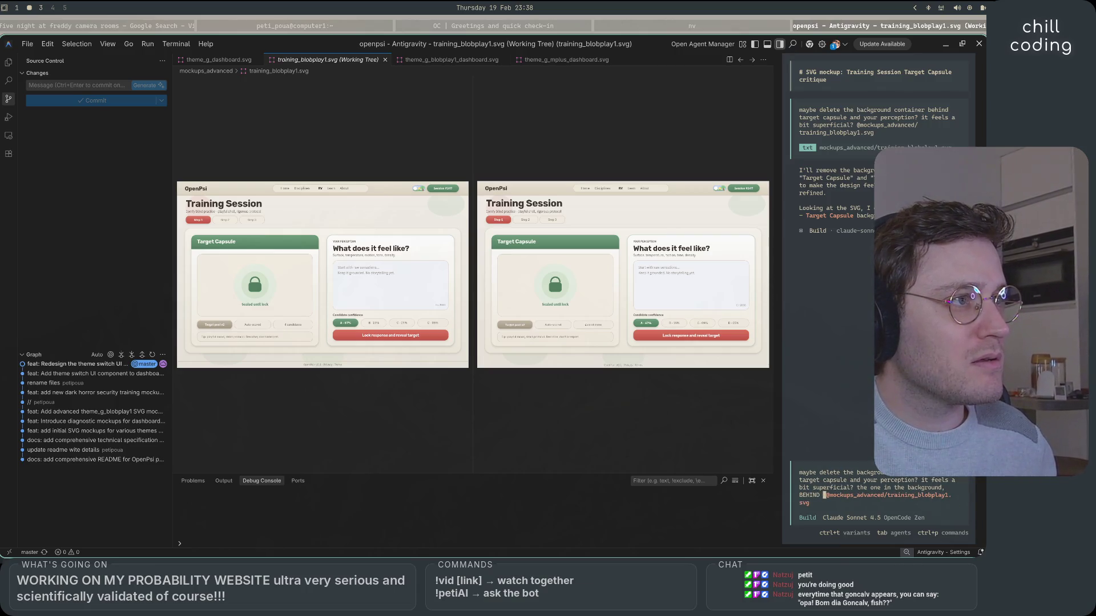
pyautogui.write('the tow')
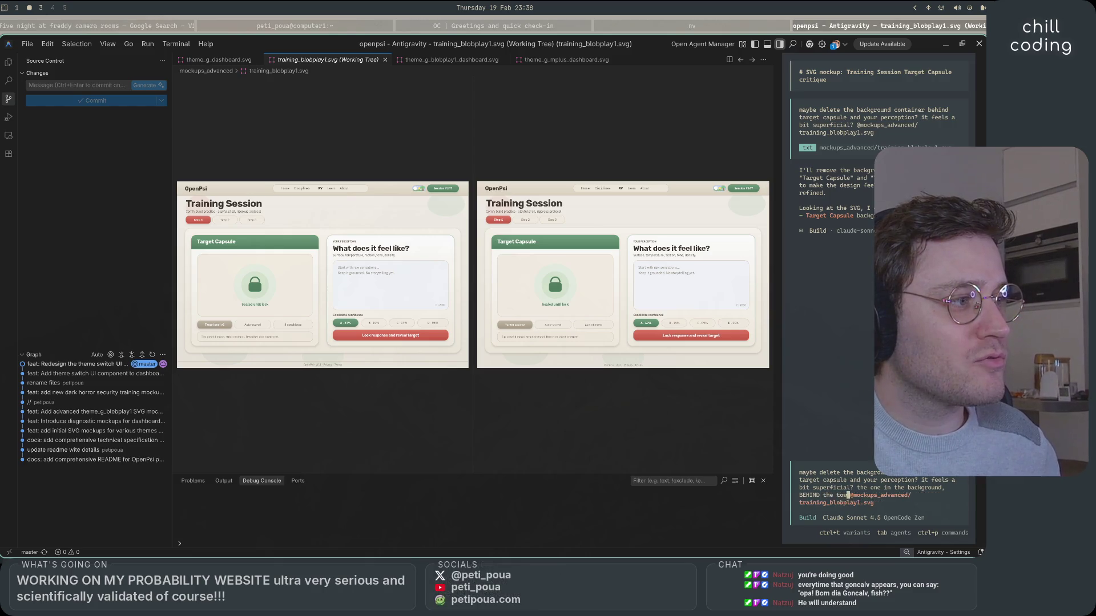
pyautogui.press('BackSpace')
pyautogui.press('BackSpace')
pyautogui.press('BackSpace')
pyautogui.write('wo big cards')
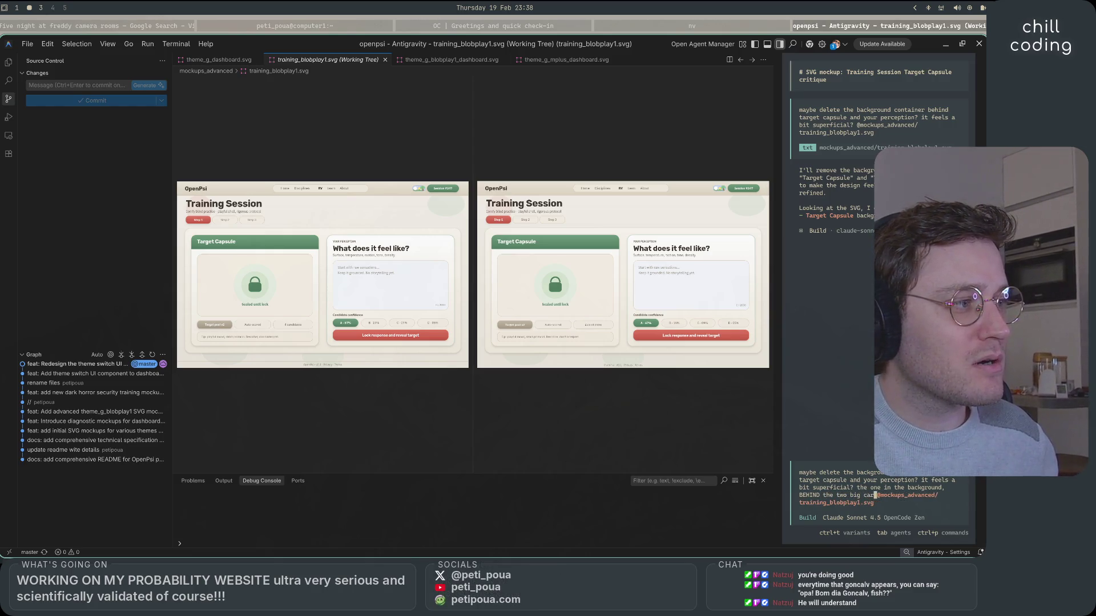
pyautogui.press('Return')
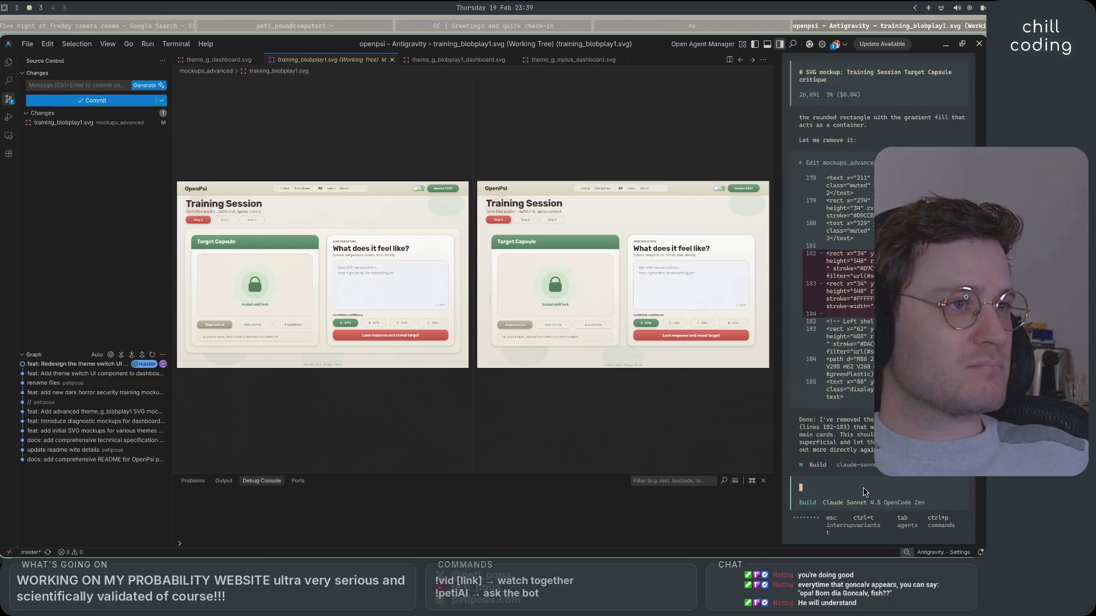
pyautogui.click(55, 125)
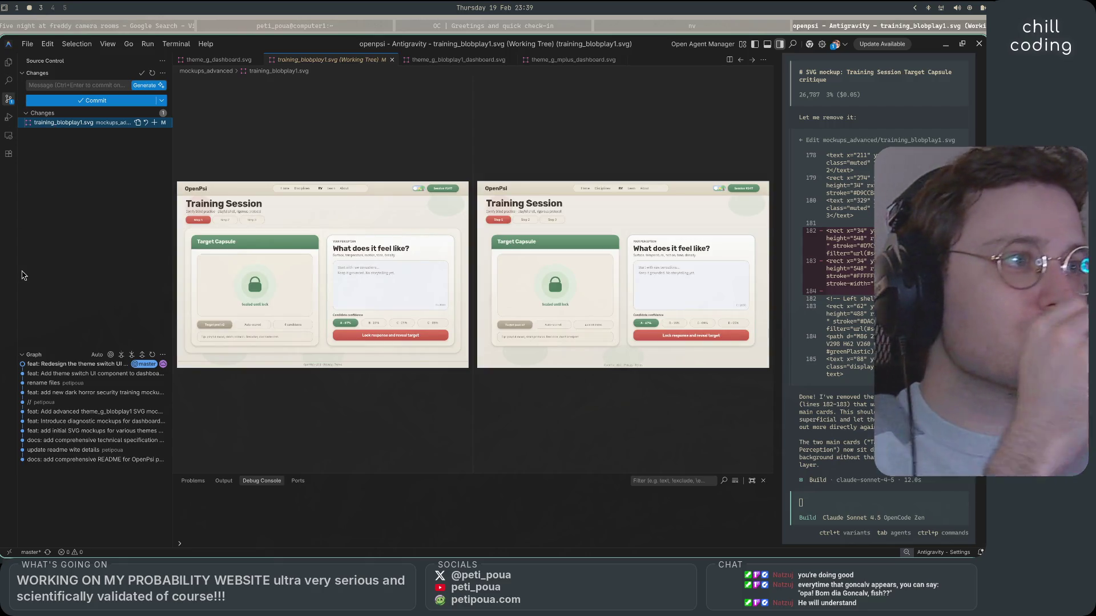
pyautogui.click(9, 62)
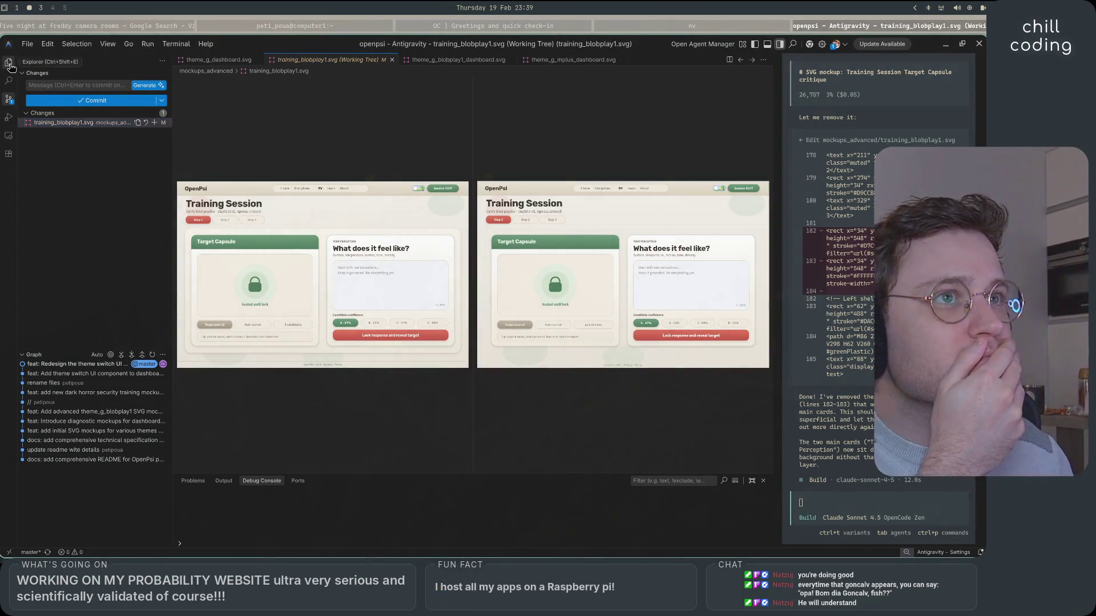
# - Flip between the edited training_blobplay1.svg, training_blobplay1_diag.svg, dashboard_blobplay1_diag.svg and training_base.svg
pyautogui.click(99, 457)
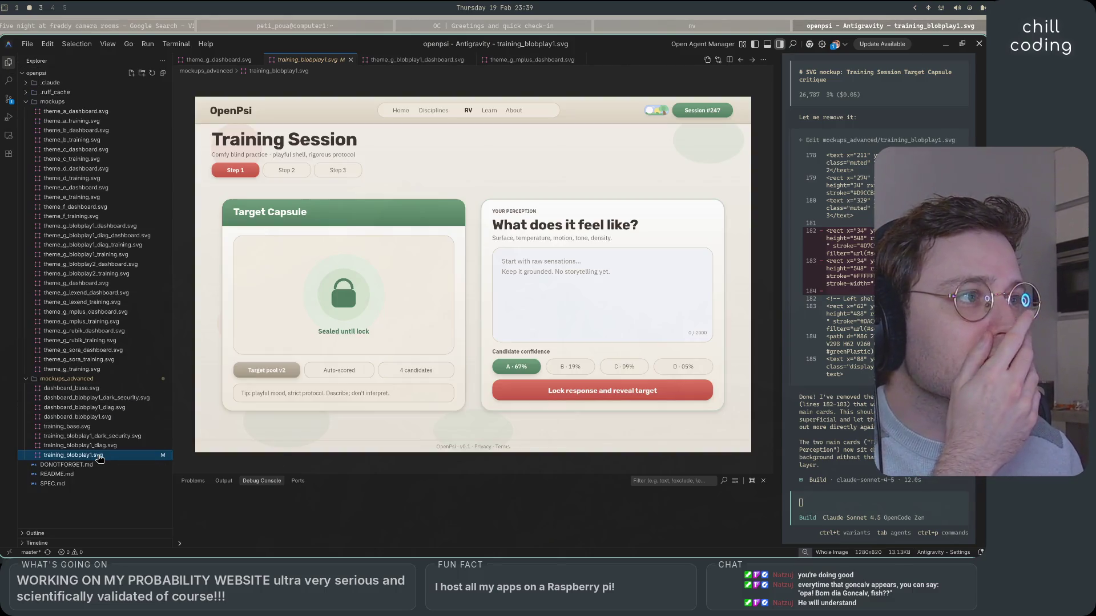
pyautogui.click(86, 446)
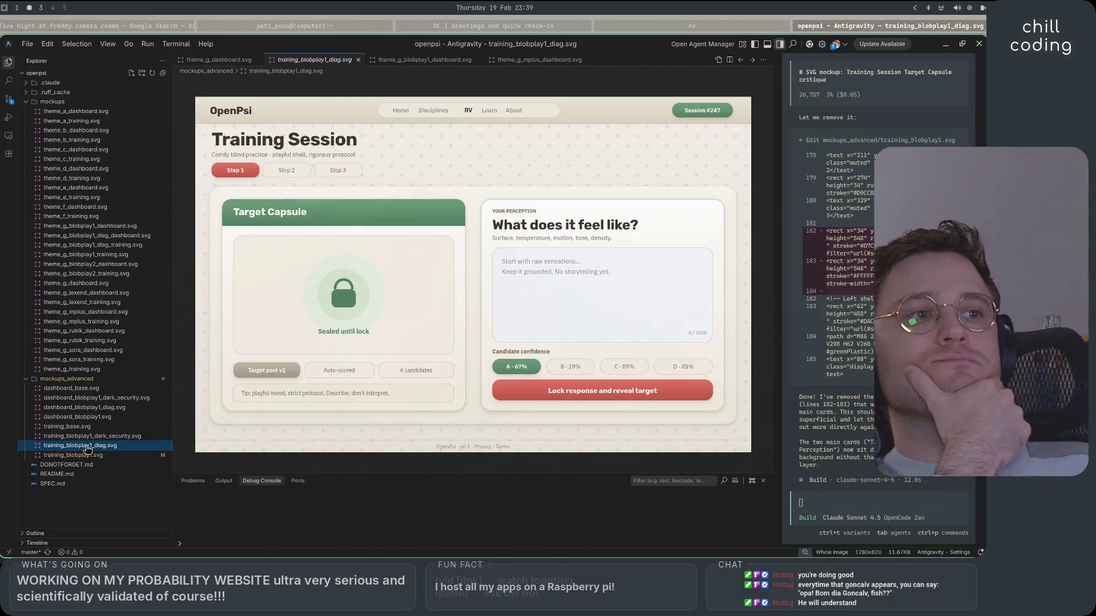
pyautogui.click(91, 456)
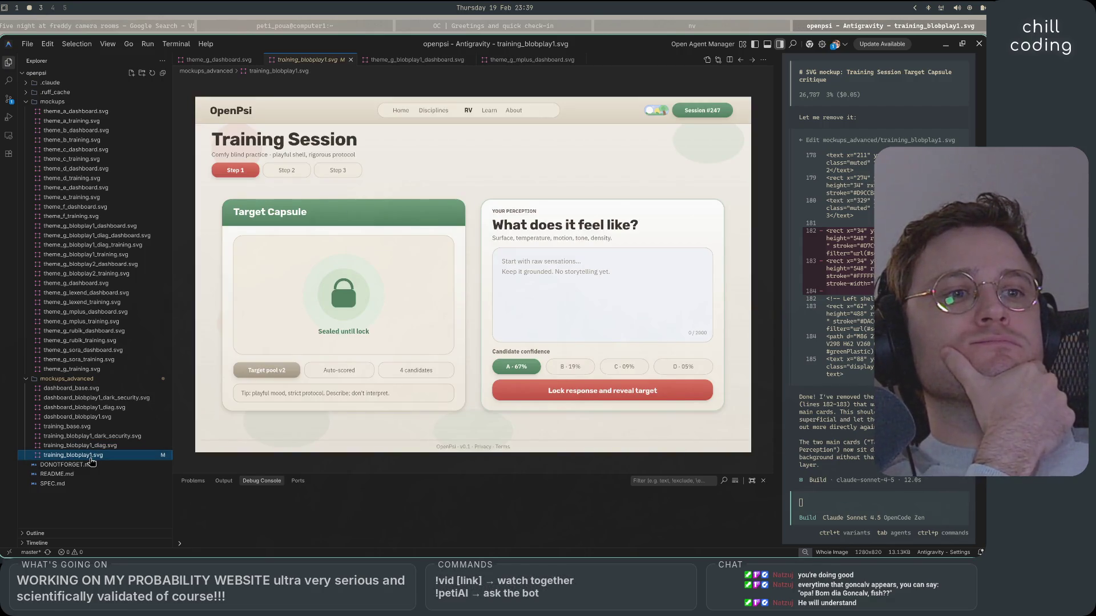
pyautogui.click(106, 407)
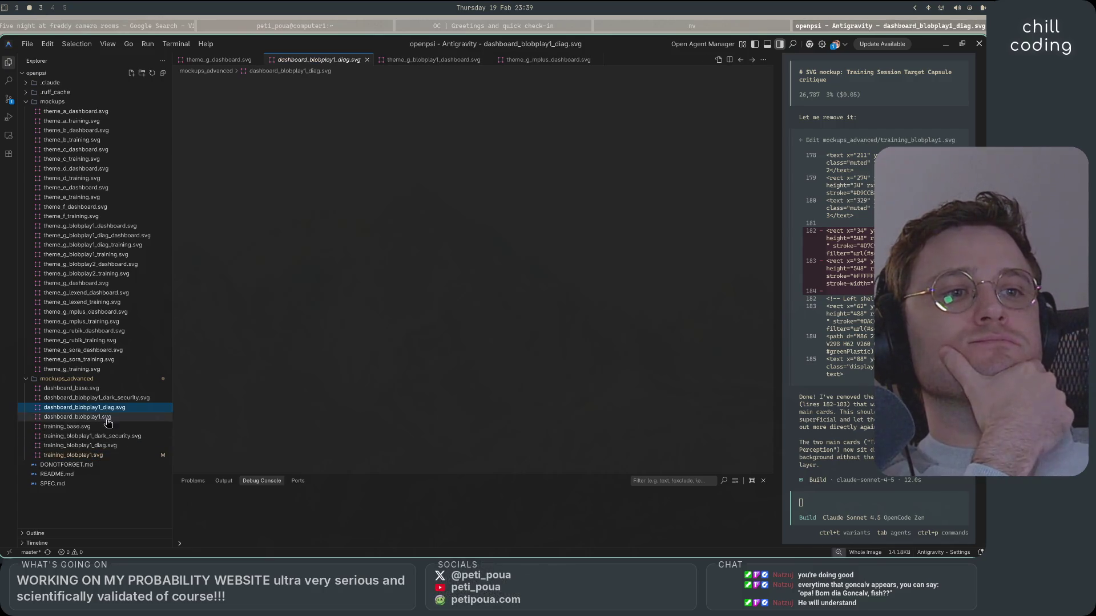
pyautogui.click(108, 417)
pyautogui.click(85, 445)
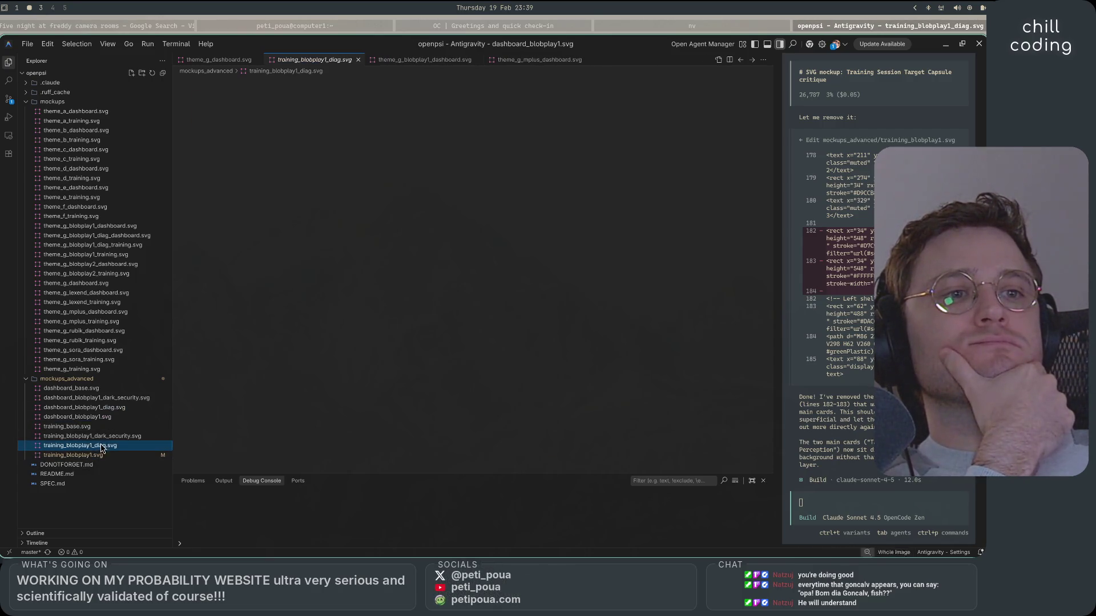
pyautogui.click(84, 428)
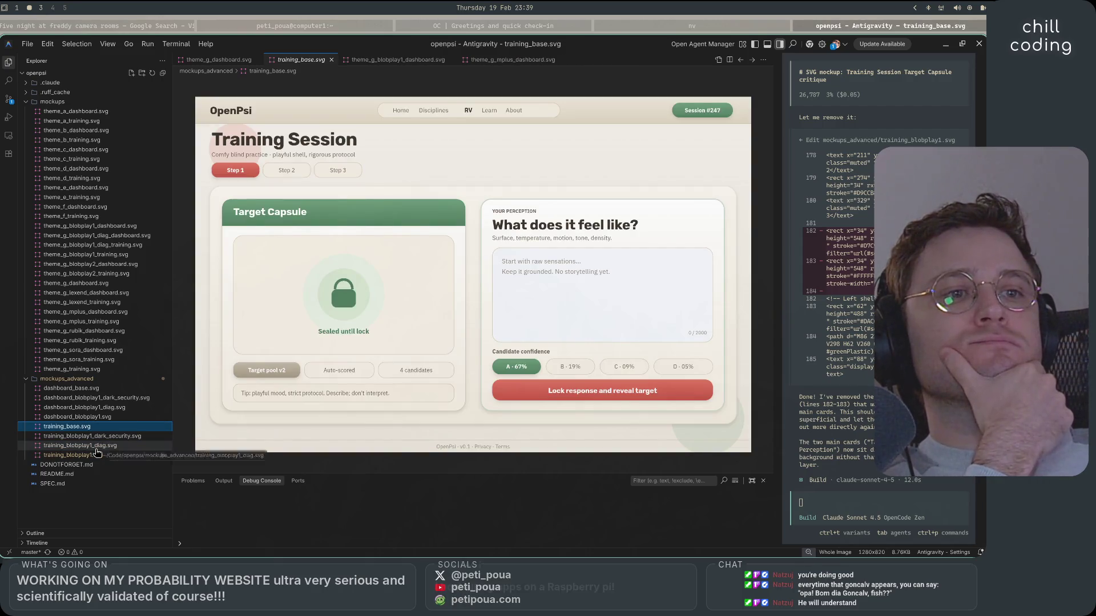
# - Recheck the edited training_blobplay1.svg side by side with training_blobplay1_diag.svg
pyautogui.click(91, 445)
pyautogui.click(97, 454)
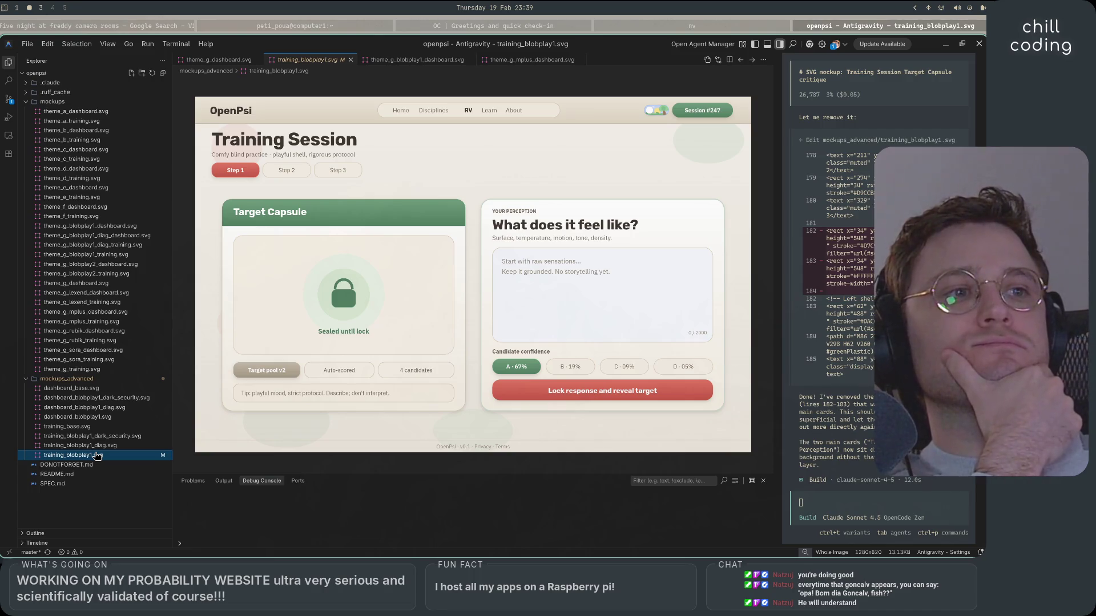
pyautogui.click(95, 446)
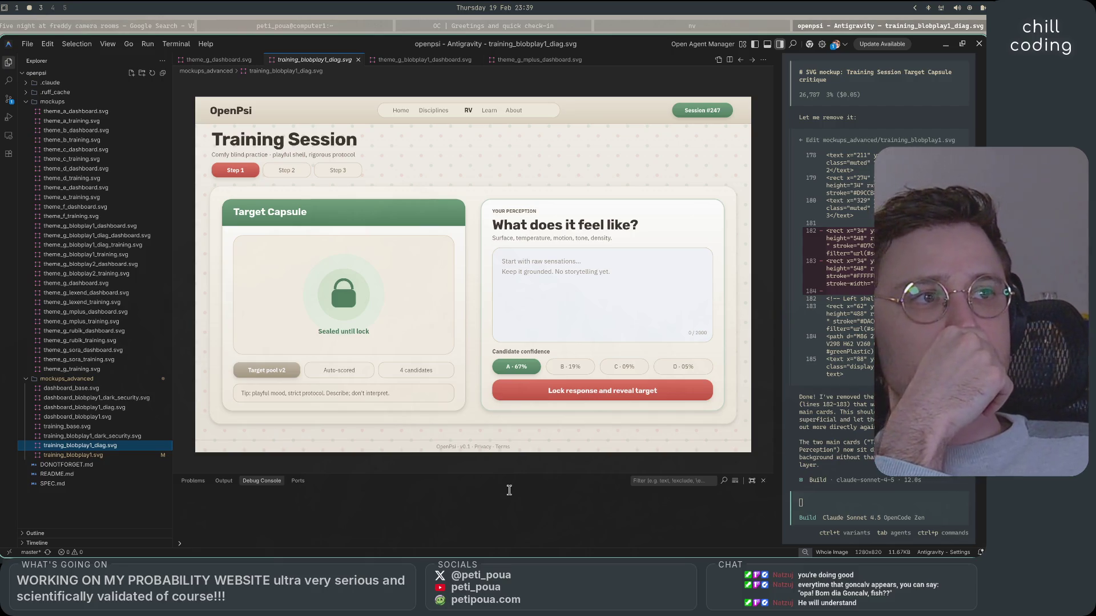
pyautogui.click(98, 459)
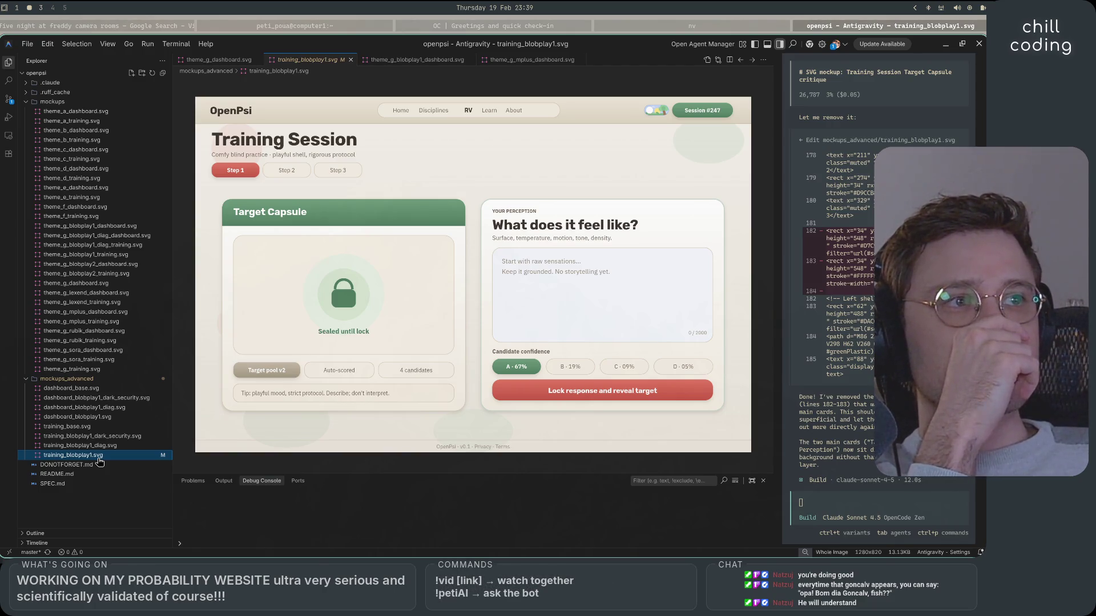
pyautogui.press('Up')
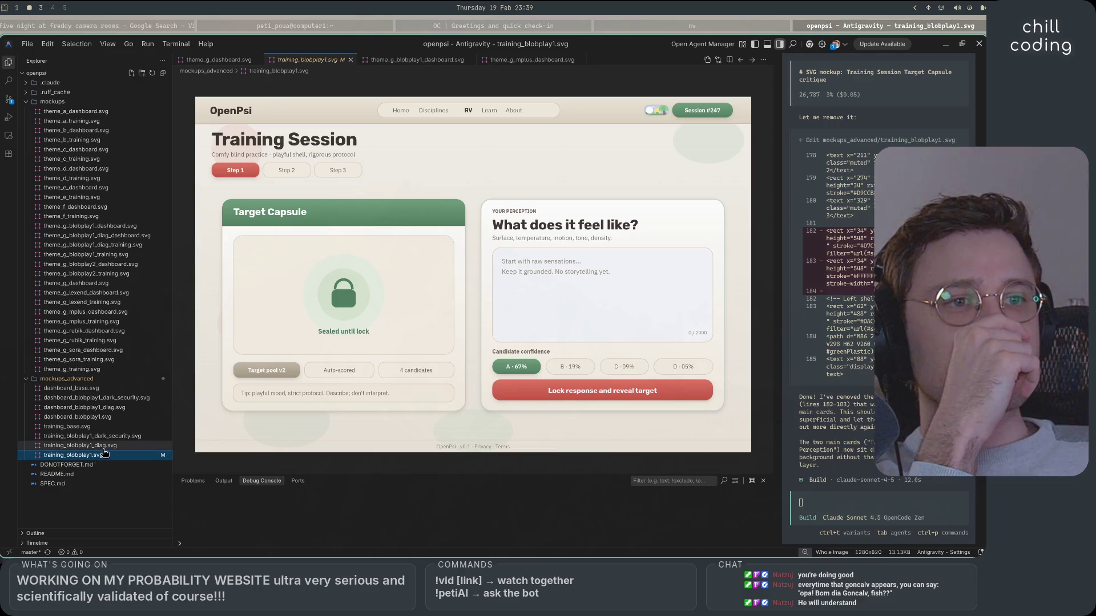
pyautogui.press('Down')
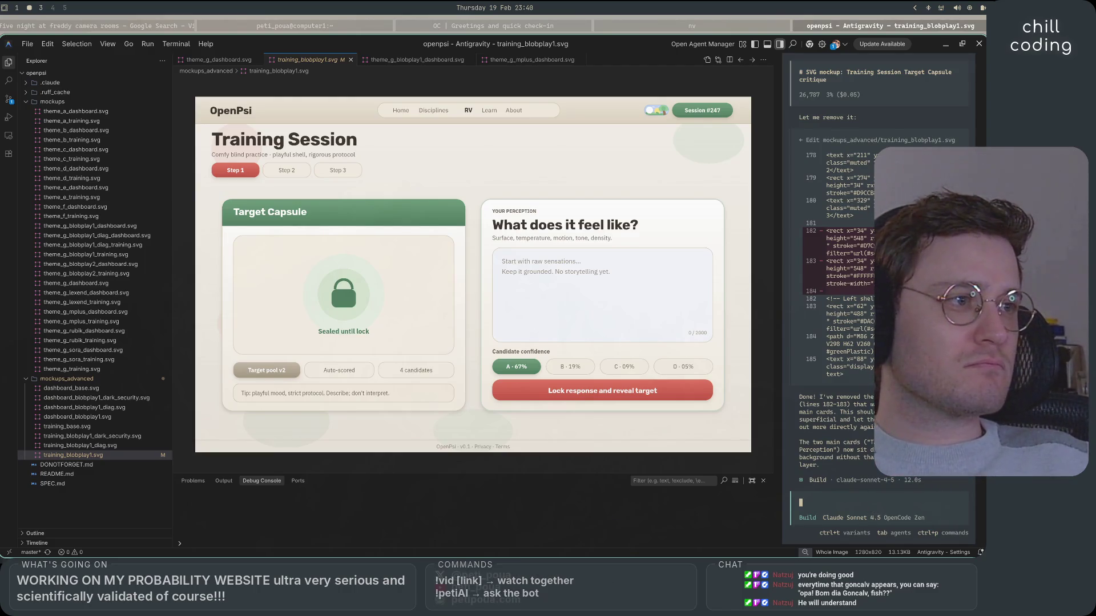
# - Switch the agent's model to Claude Sonnet 4.6 using /model
pyautogui.write('/model')
pyautogui.press('Return')
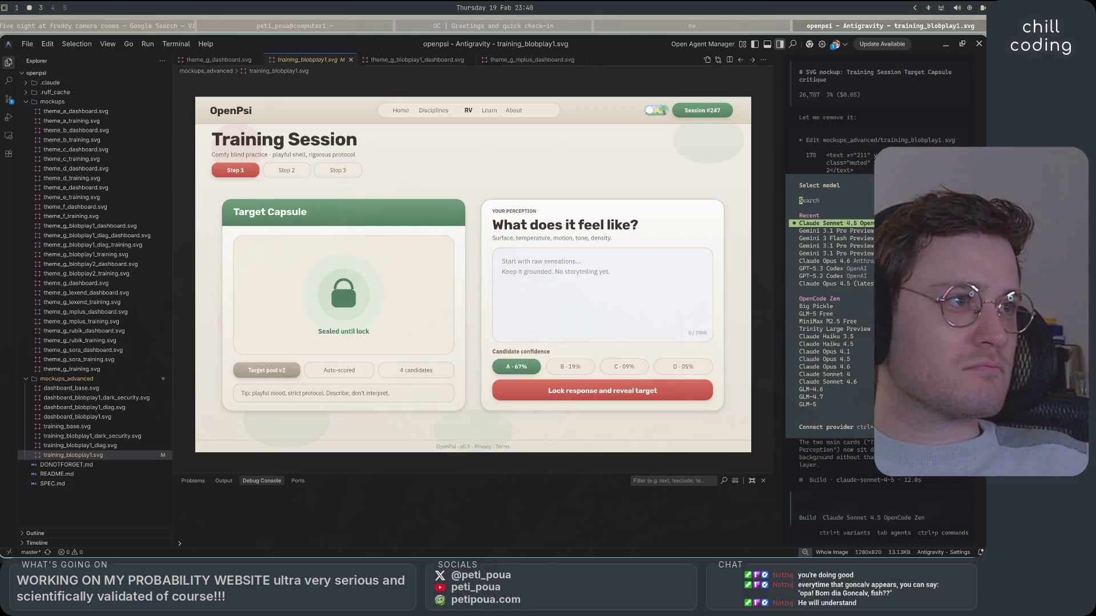
pyautogui.press('Down')
pyautogui.press('Down')
pyautogui.press('Down')
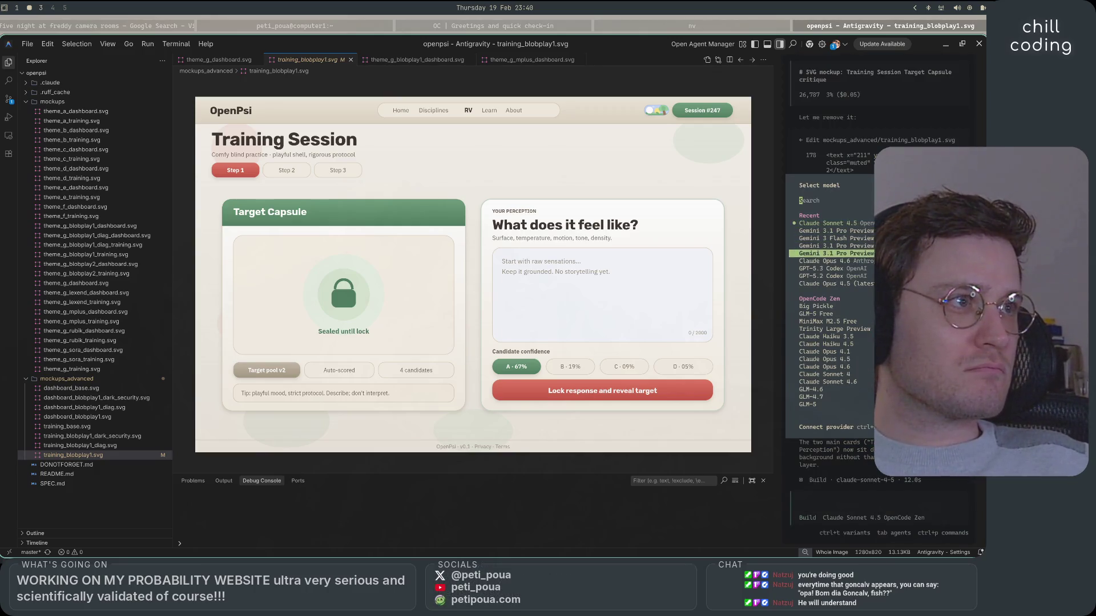
pyautogui.press('Down')
pyautogui.press('Down')
pyautogui.press('Down')
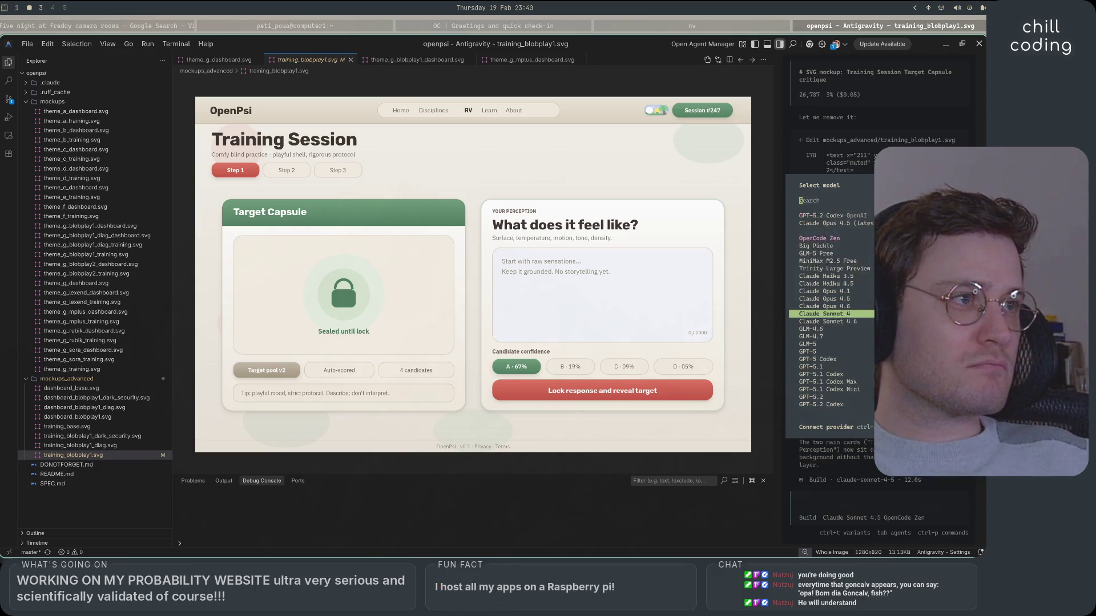
pyautogui.press('Down')
pyautogui.press('Down')
pyautogui.press('Down')
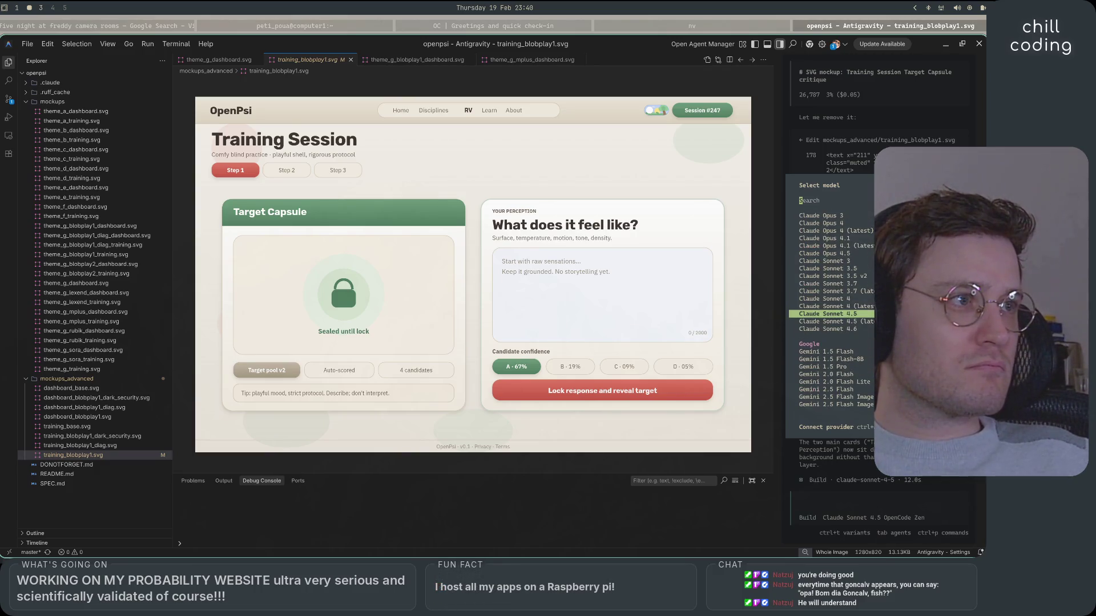
pyautogui.press('Return')
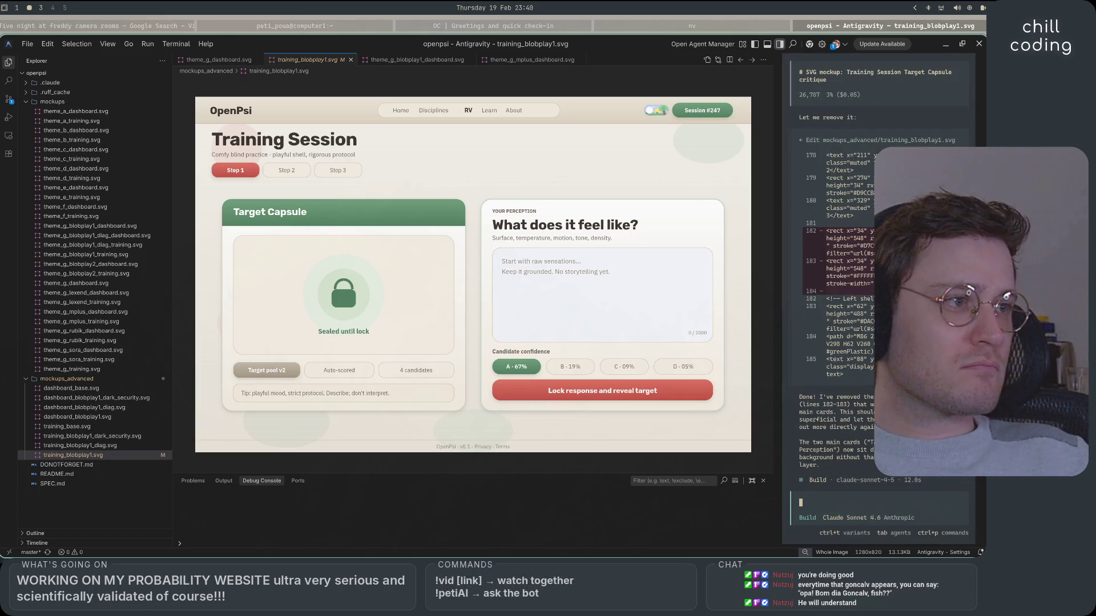
# - Reopen the model list with /models and choose Claude Sonnet 4.5 (latest) instead
pyautogui.write('/models')
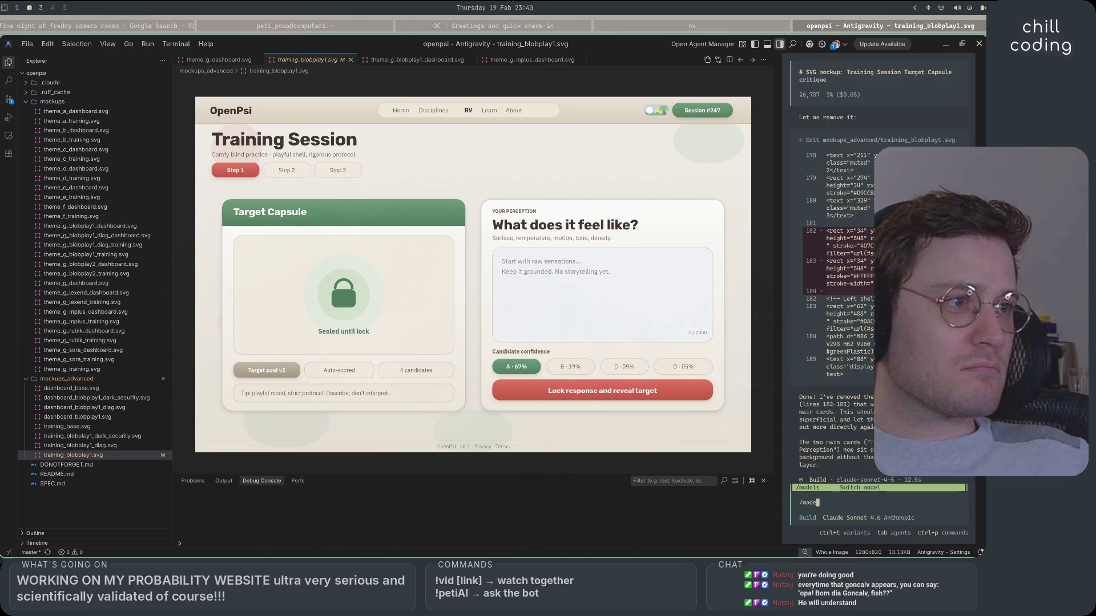
pyautogui.press('Return')
pyautogui.press('Down')
pyautogui.press('Down')
pyautogui.press('Down')
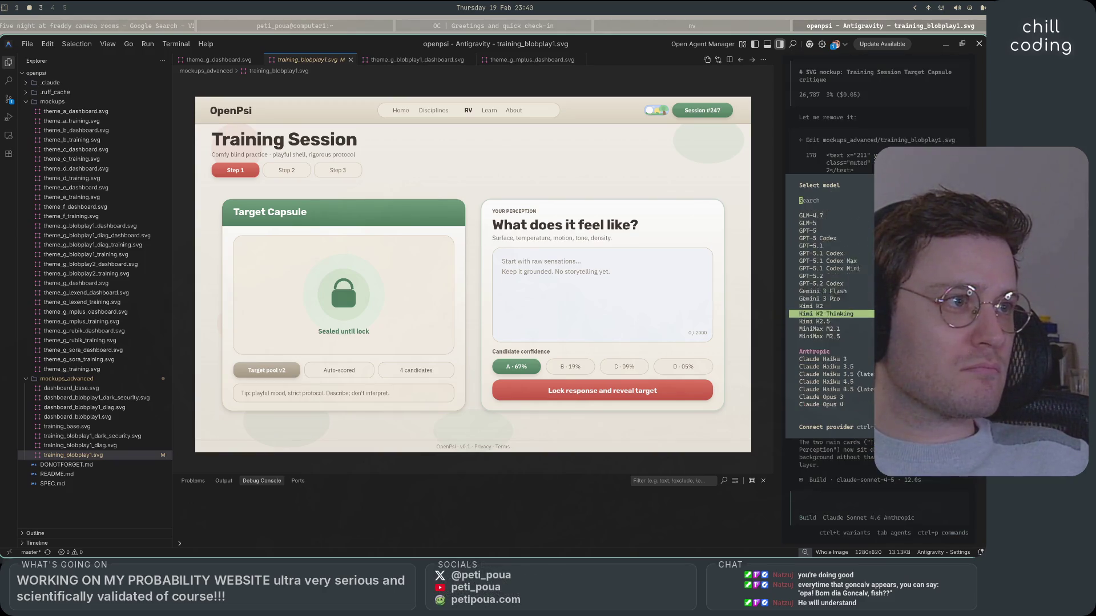
pyautogui.press('Down')
pyautogui.press('Down')
pyautogui.press('Down')
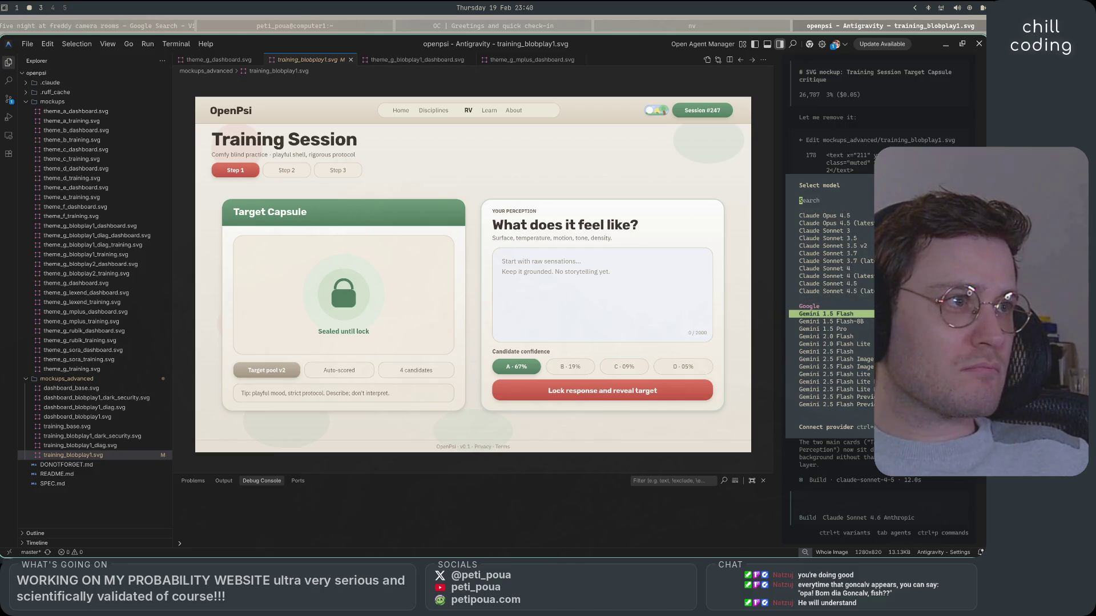
pyautogui.press('Up')
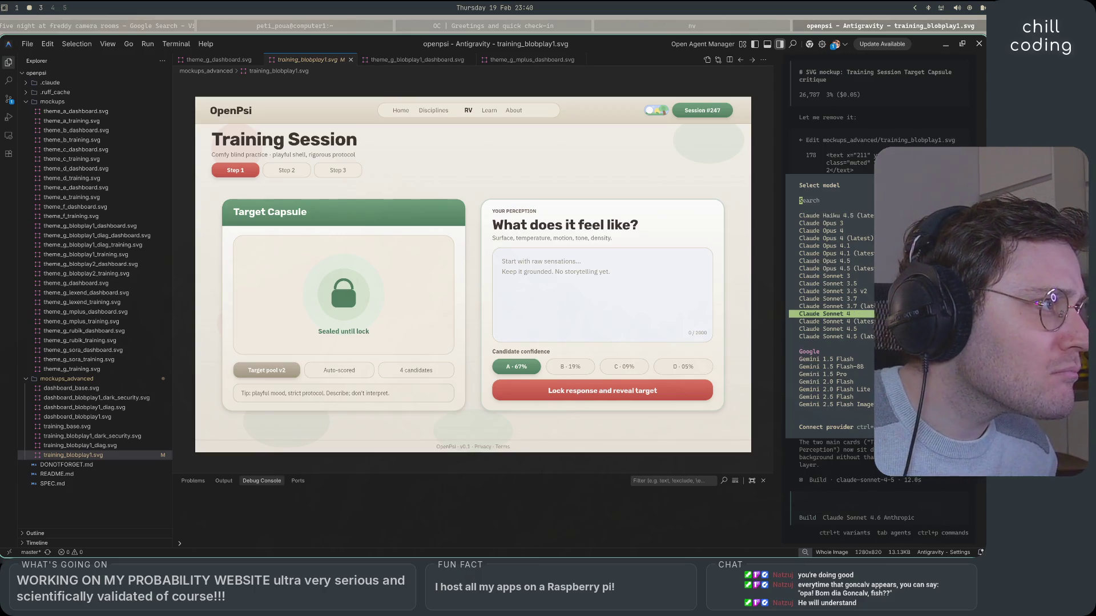
pyautogui.press('Up')
pyautogui.press('Up')
pyautogui.press('Up')
pyautogui.press('Up')
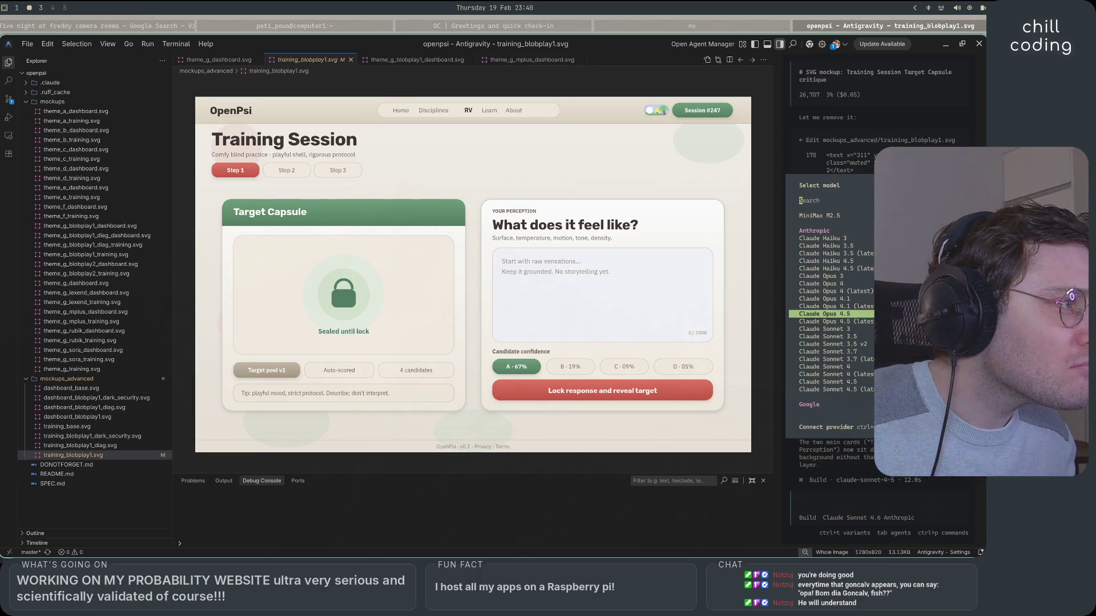
pyautogui.press('Down')
pyautogui.press('Down')
pyautogui.press('Down')
pyautogui.press('Down')
pyautogui.press('Down')
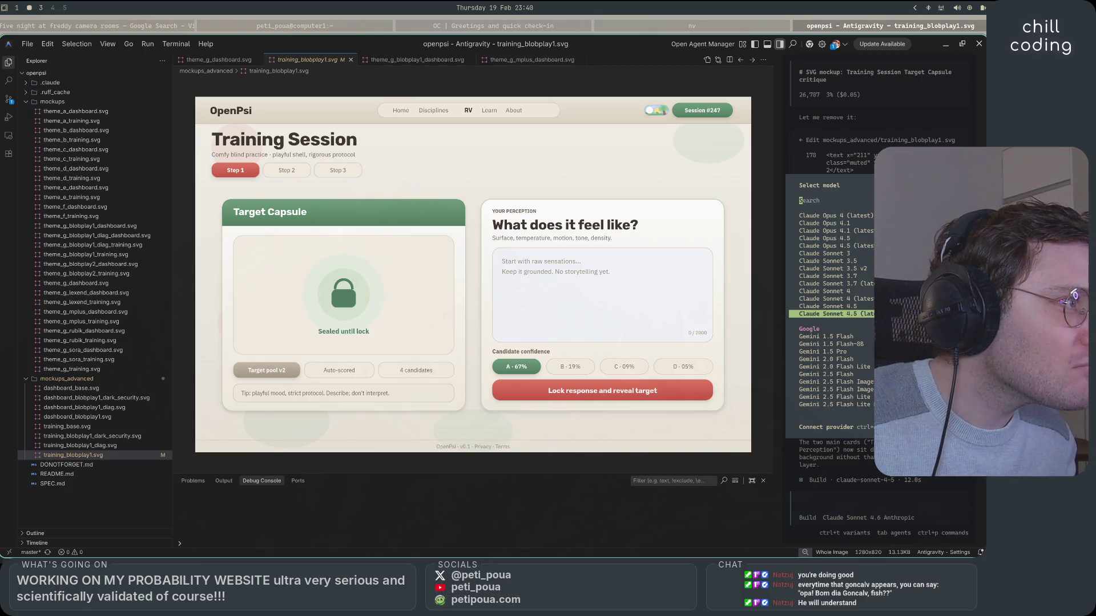
pyautogui.press('Return')
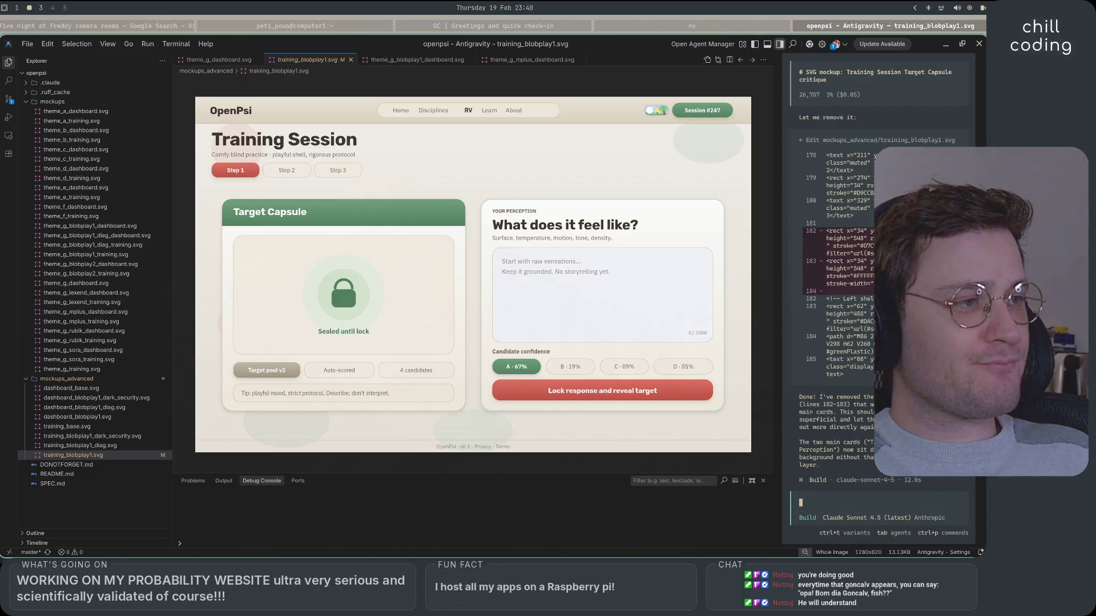
# - Send a two-line question asking whether the removed panel was necessary, then start typing 'ok apply too in'
pyautogui.write("what's y")
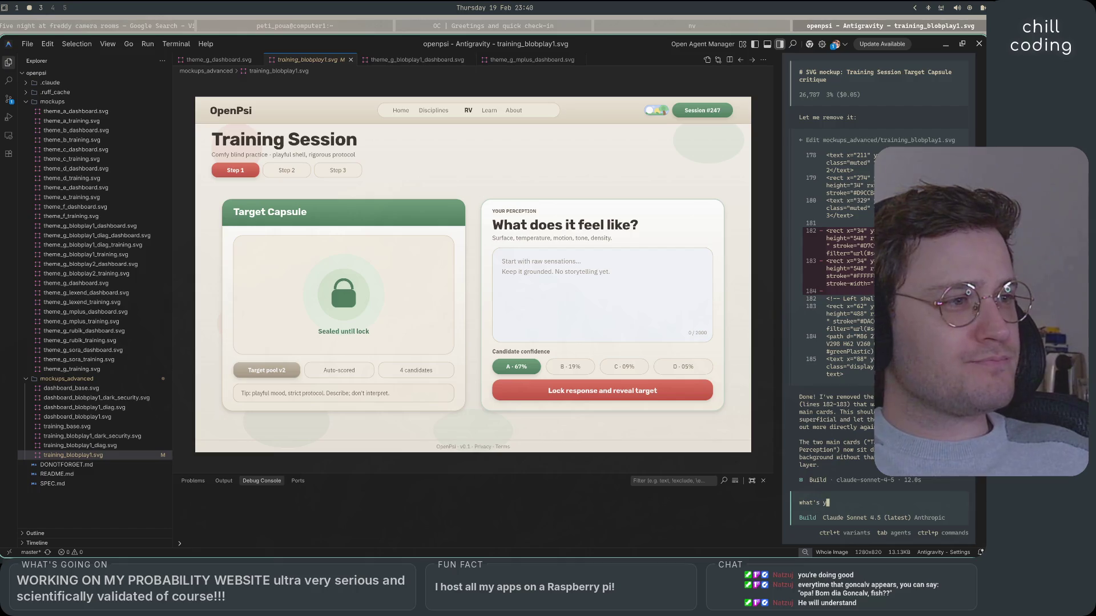
pyautogui.write('our opinion on the')
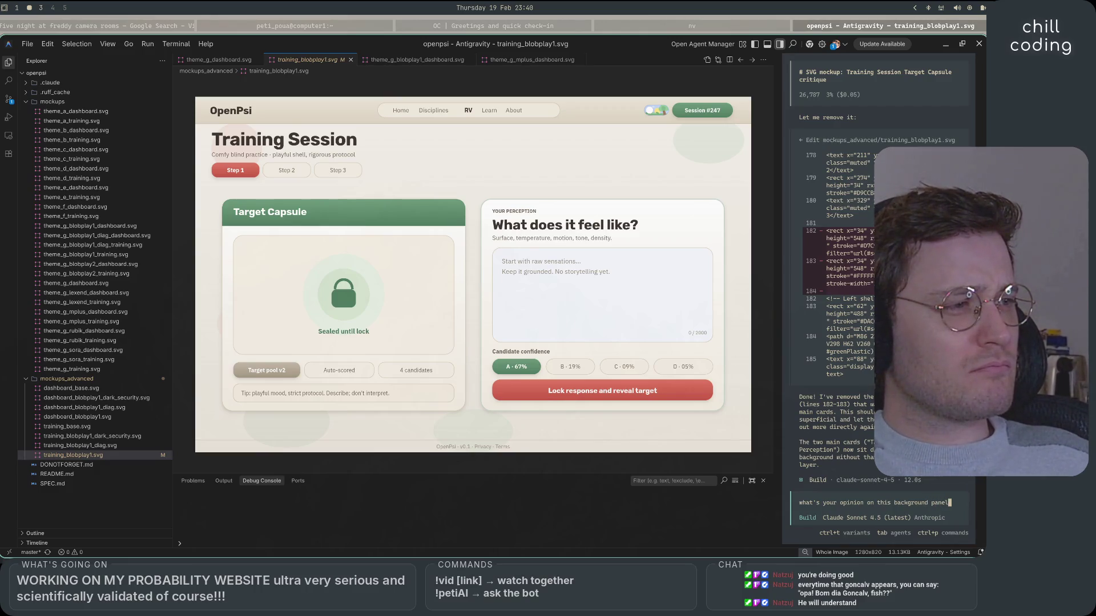
pyautogui.hotkey('shift', 'Return')
pyautogui.write('was it')
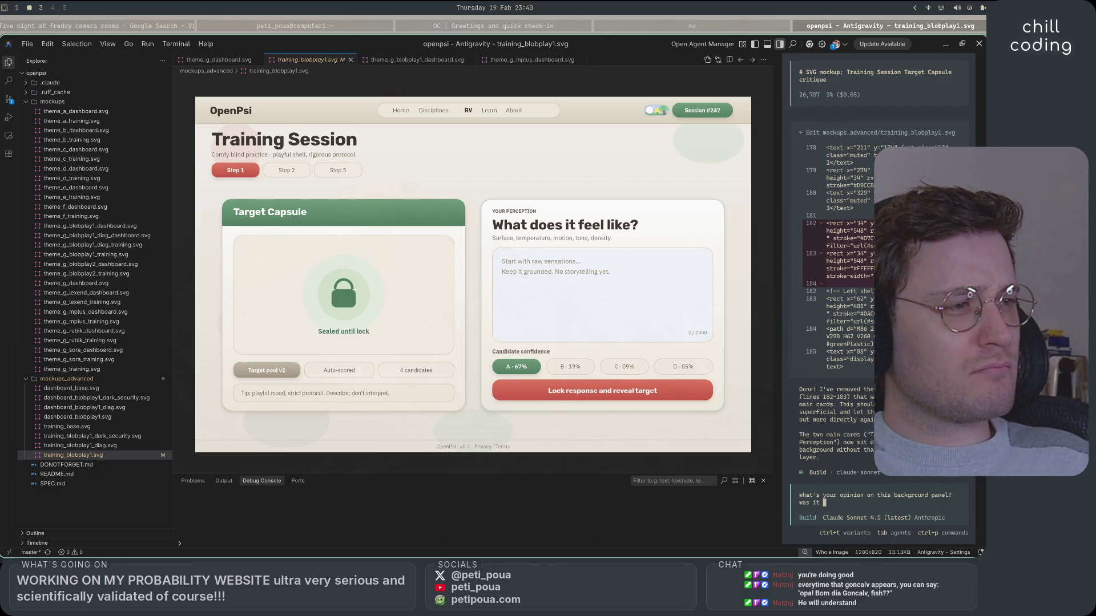
pyautogui.write('y?')
pyautogui.press('Return')
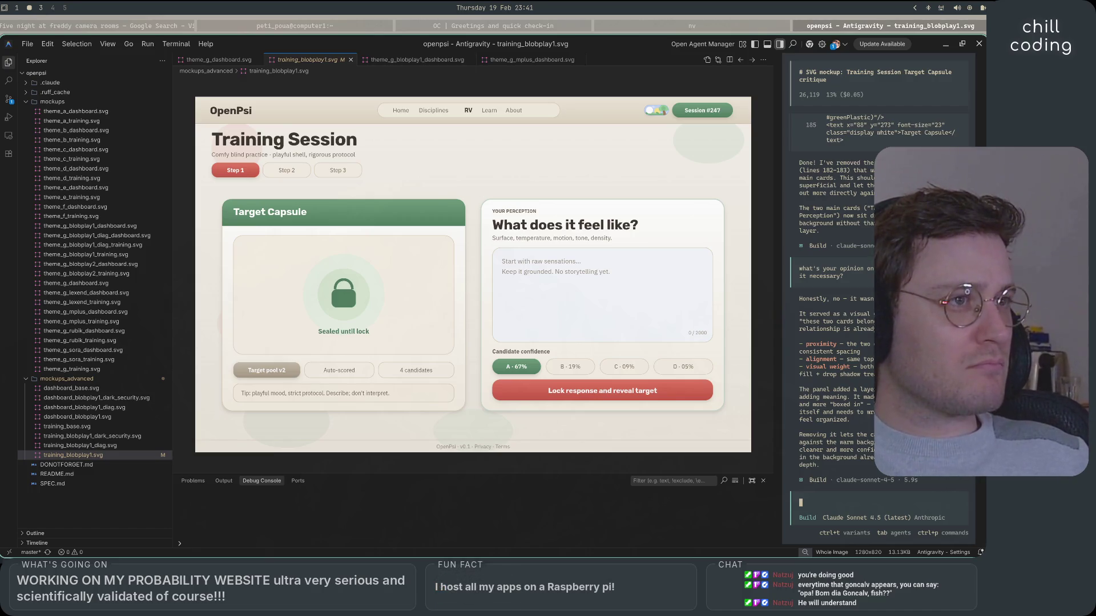
pyautogui.write('ok apply too i')
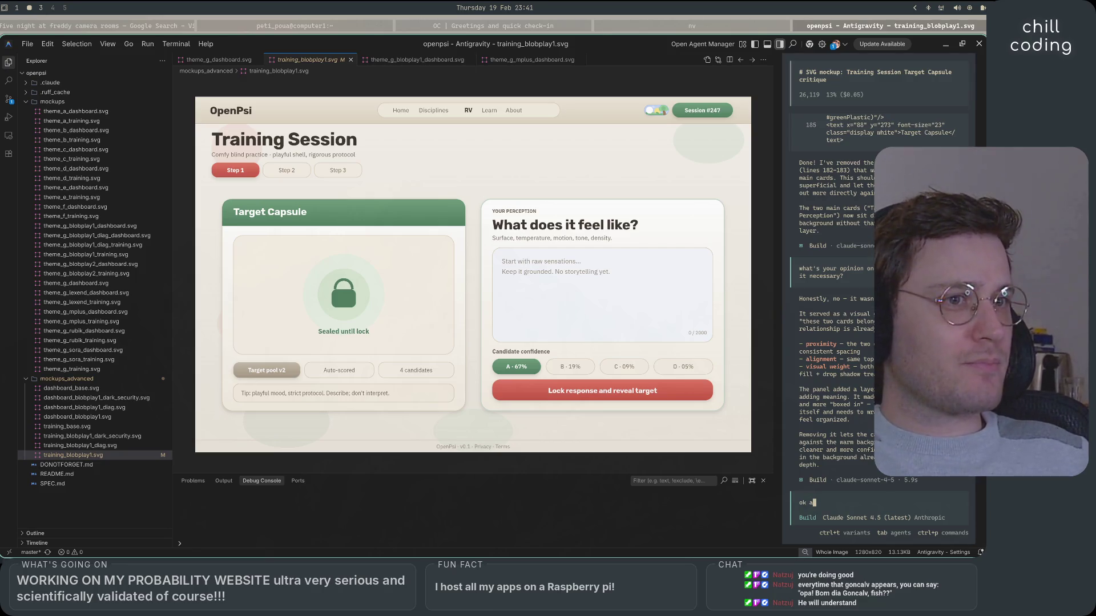
pyautogui.write('n')
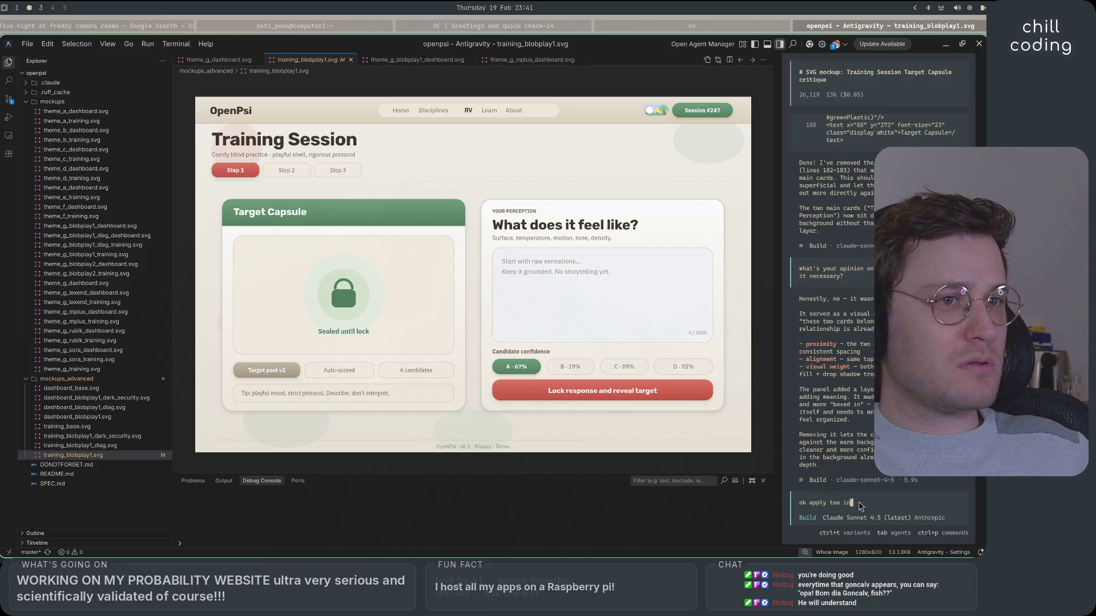
# - Preview the training_blobplay1 dark_security and diag variant files
pyautogui.click(105, 437)
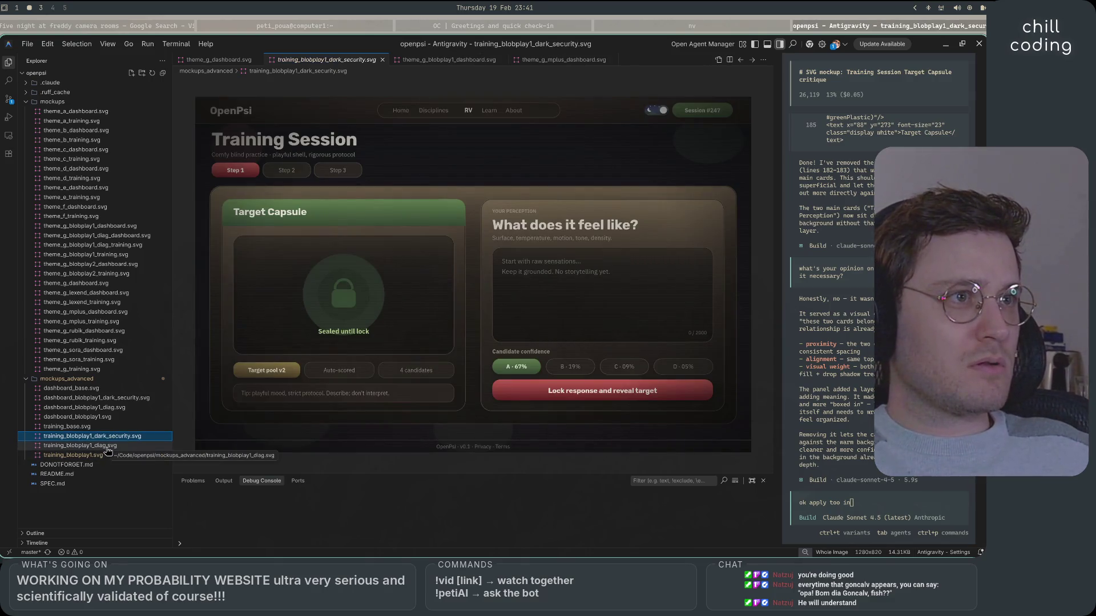
pyautogui.click(106, 446)
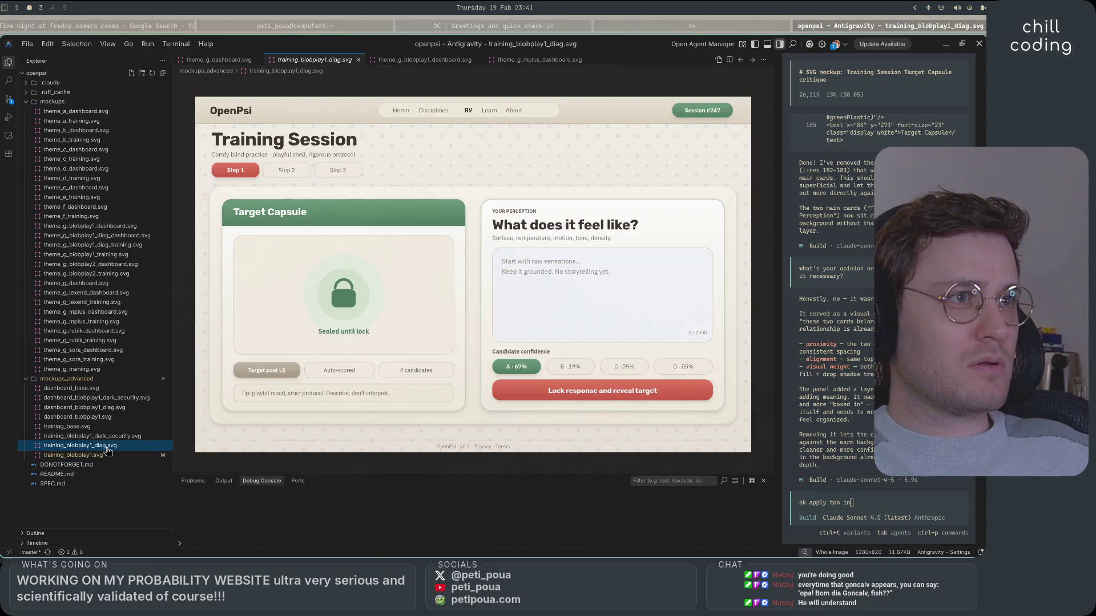
pyautogui.click(892, 504)
pyautogui.write('@')
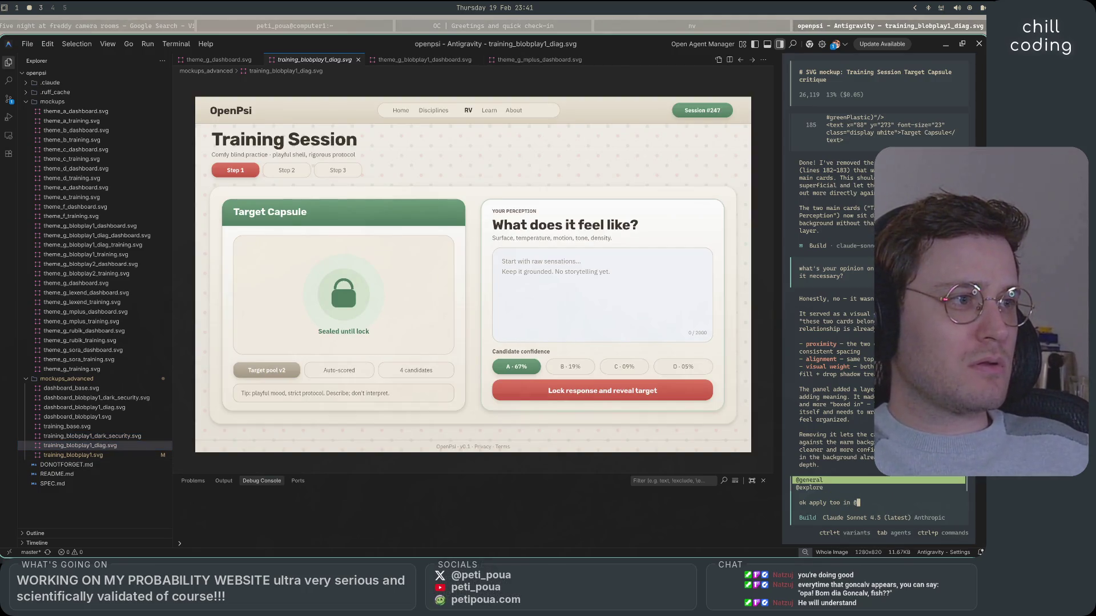
pyautogui.write('blobpl')
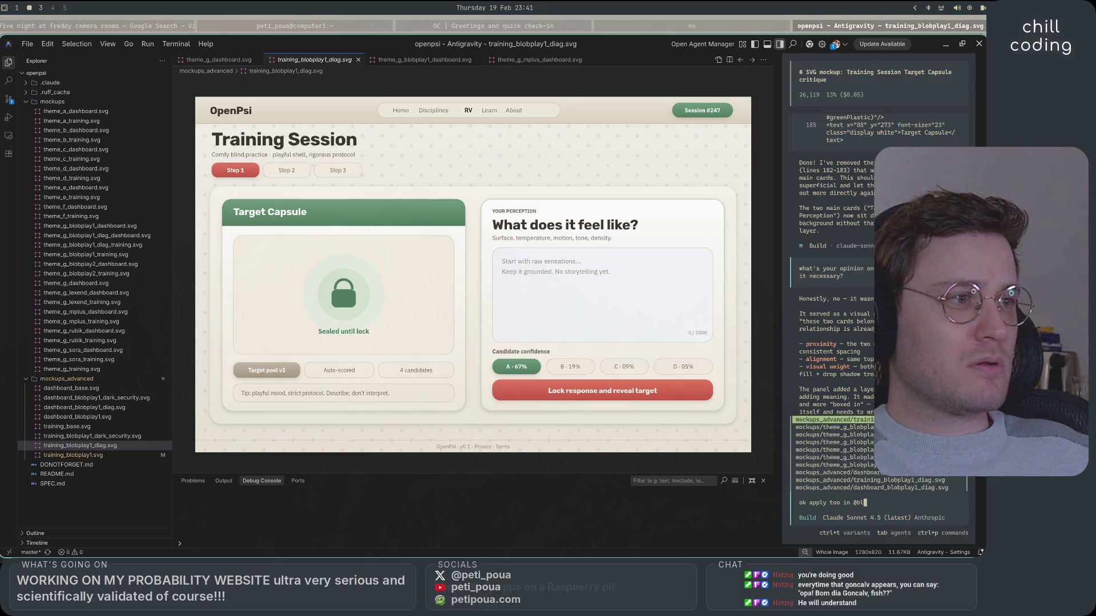
pyautogui.write('ay1_')
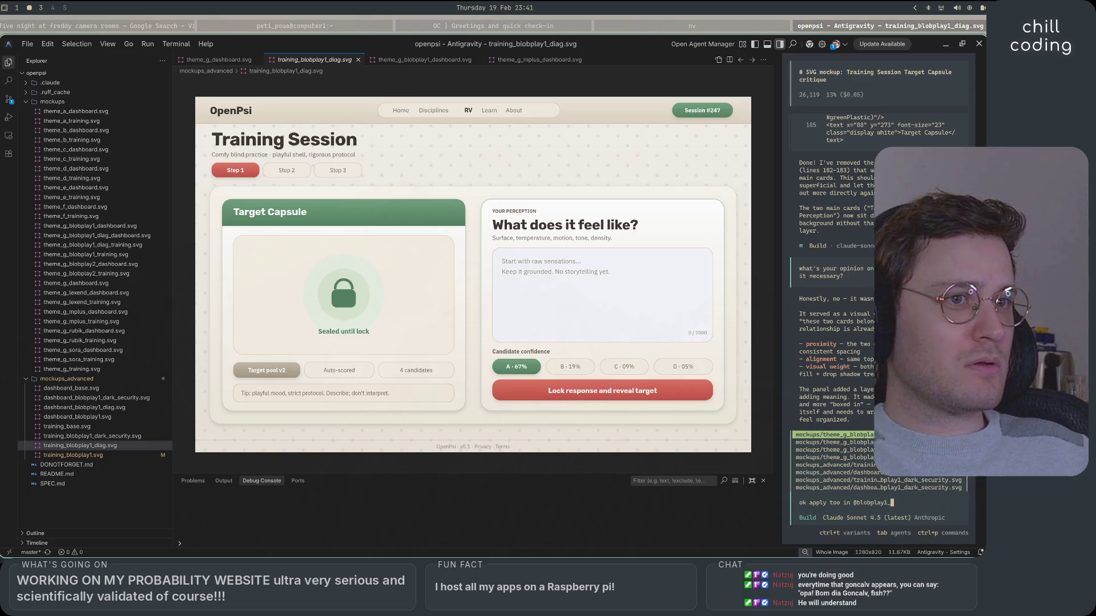
pyautogui.write('di')
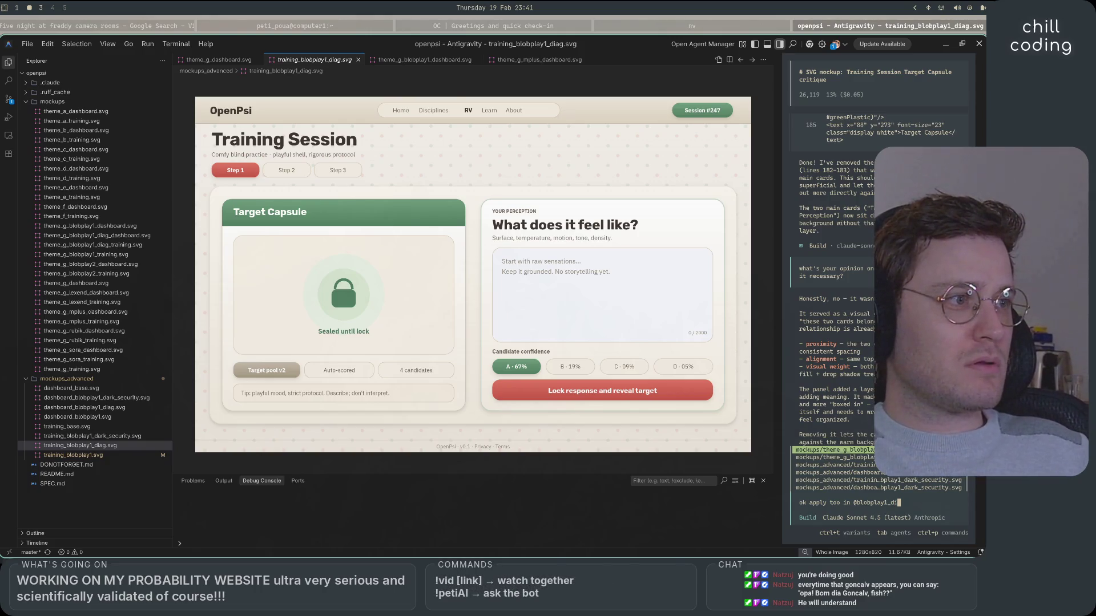
pyautogui.press('BackSpace')
pyautogui.press('BackSpace')
pyautogui.press('BackSpace')
pyautogui.write('training_blob')
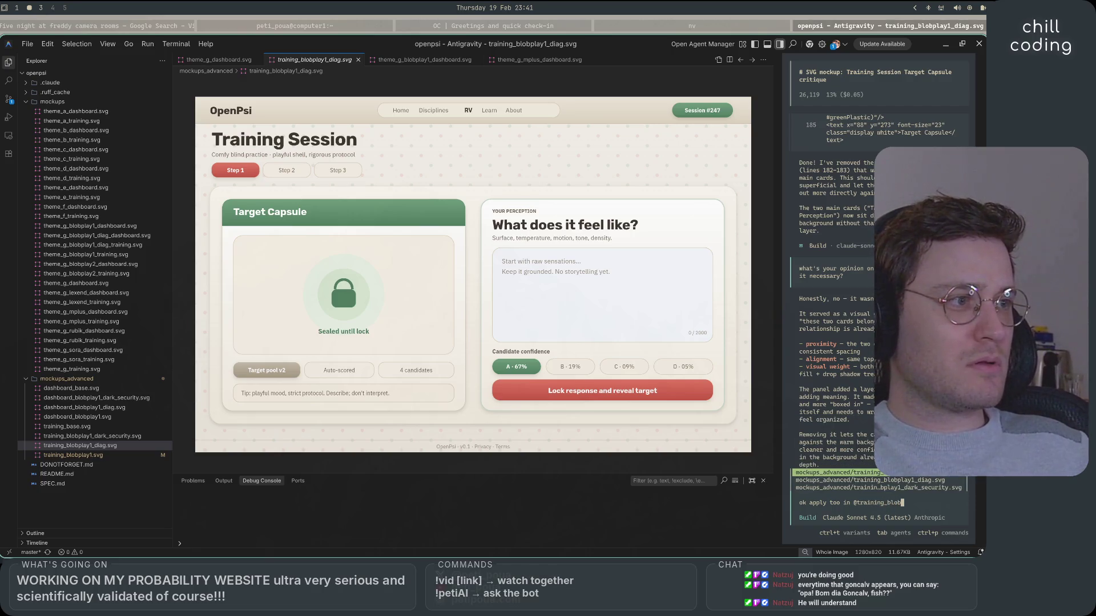
pyautogui.write('play1')
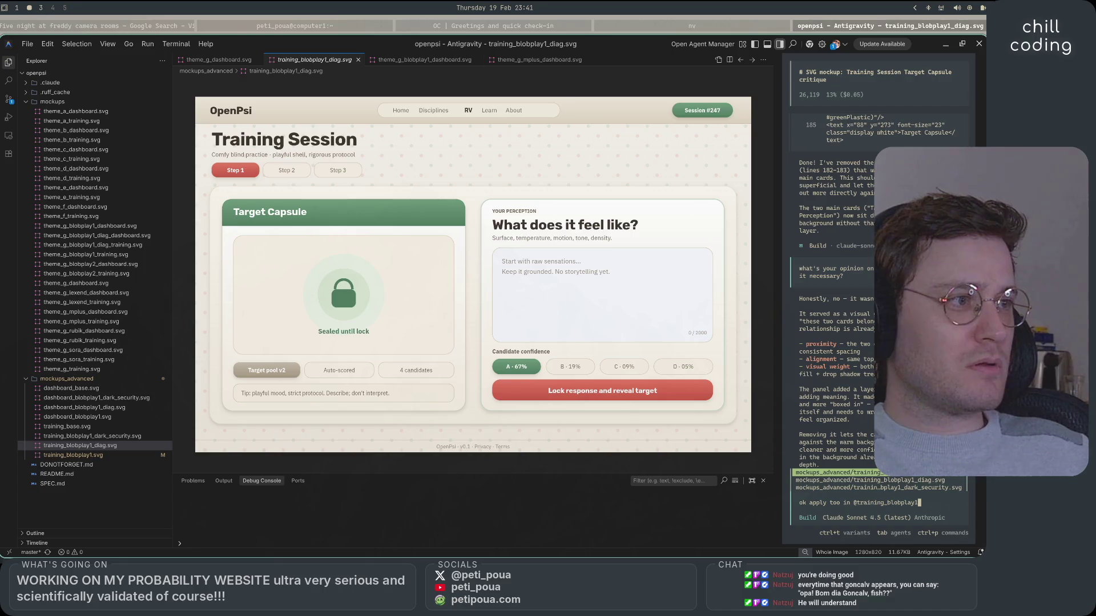
pyautogui.press('Down')
pyautogui.press('Return')
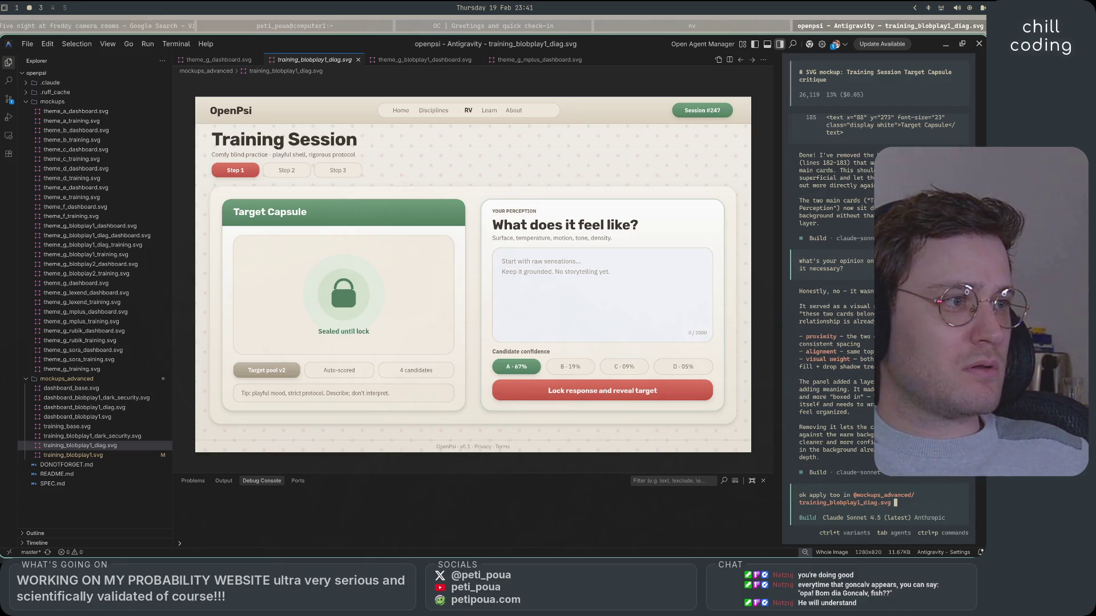
pyautogui.write('@')
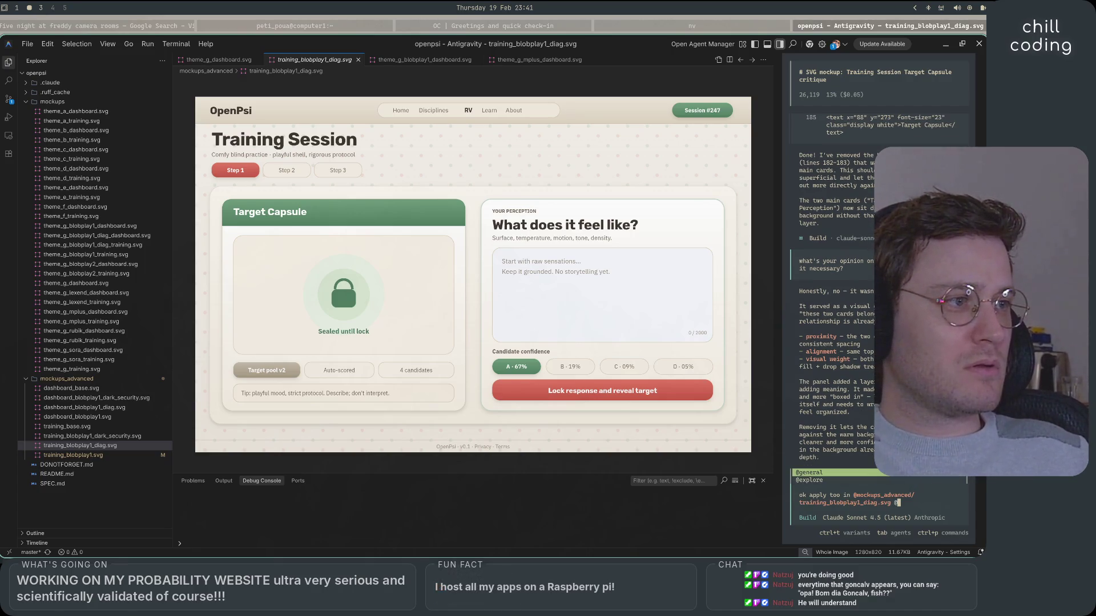
pyautogui.write('training')
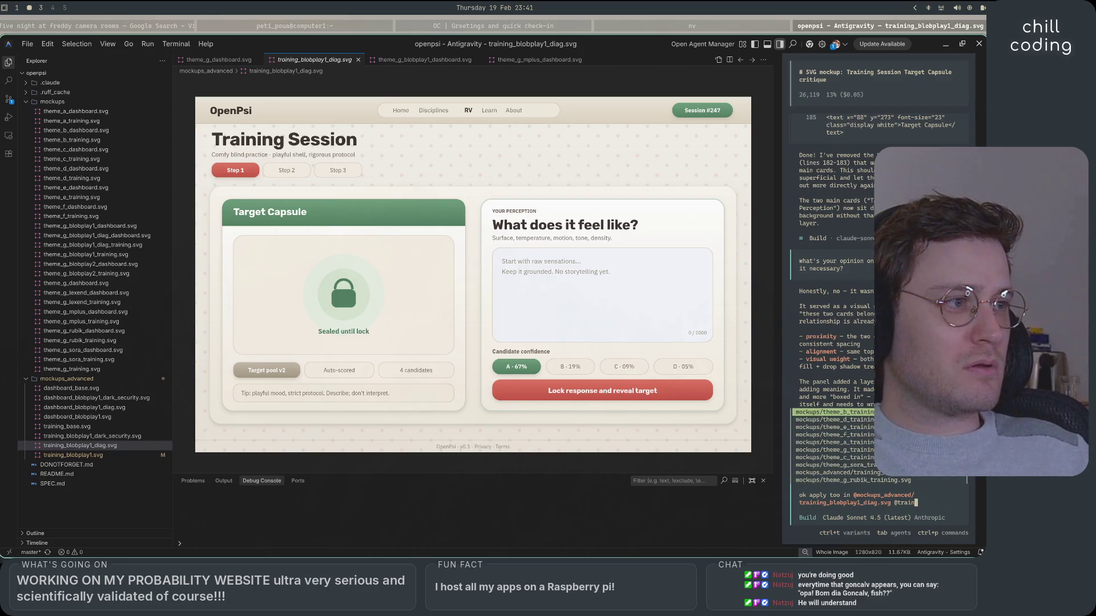
pyautogui.write('_blobpl')
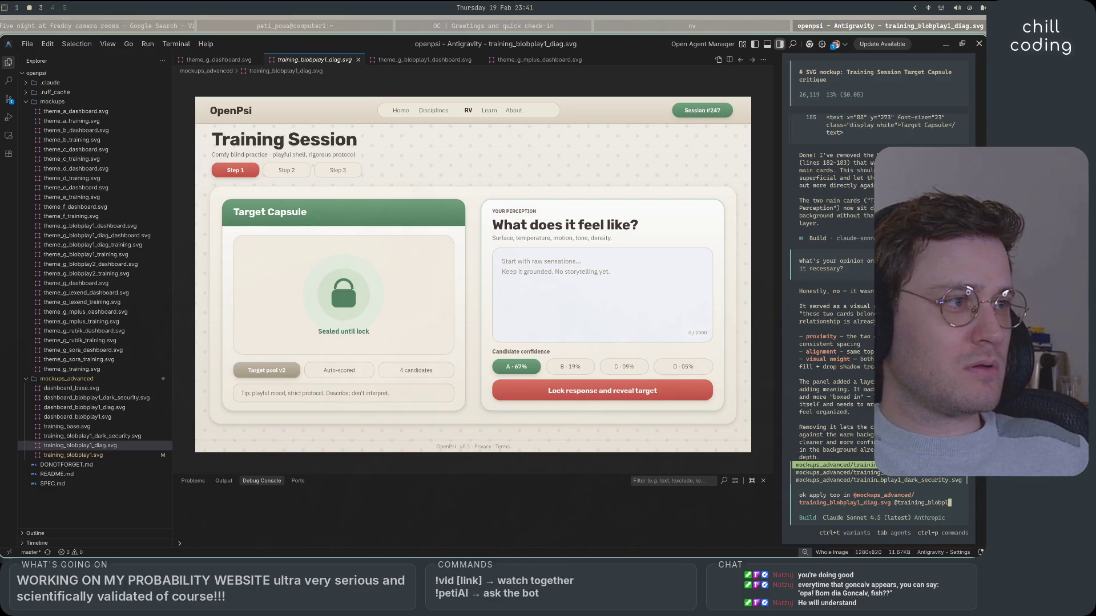
pyautogui.click(879, 480)
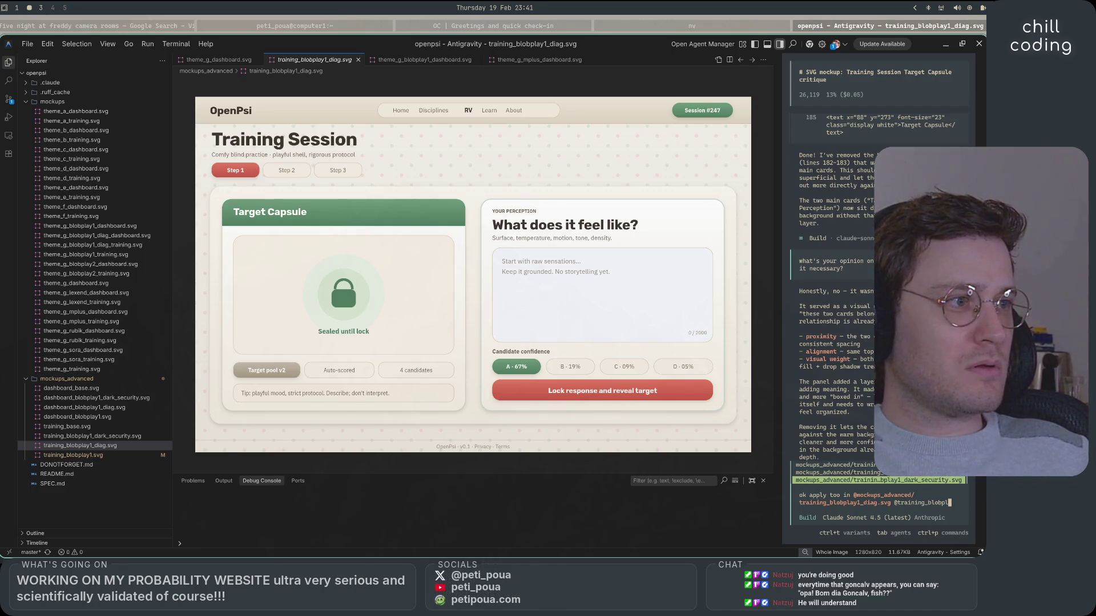
pyautogui.press('Return')
pyautogui.press('Return')
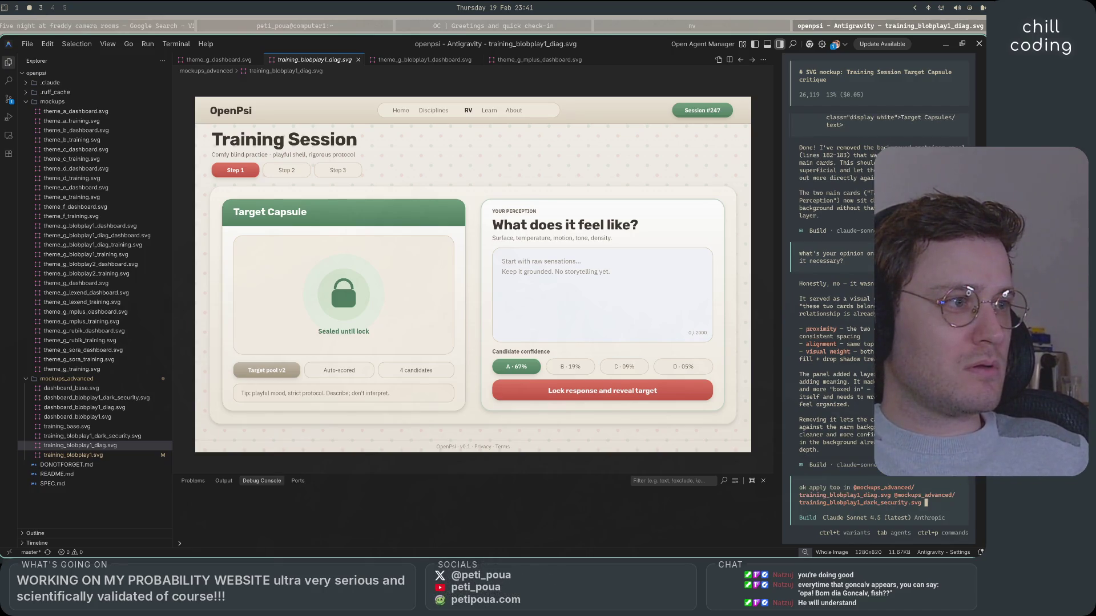
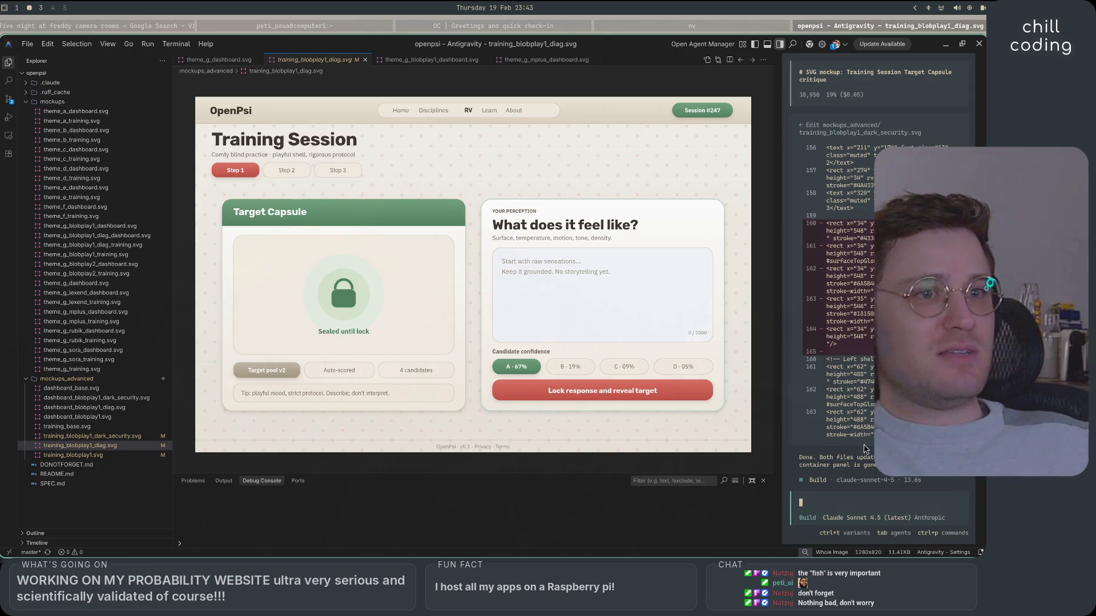
# - Compare the dark-security, diag and light training_blobplay1 session mockups side by side
pyautogui.click(85, 436)
pyautogui.click(86, 448)
pyautogui.click(88, 456)
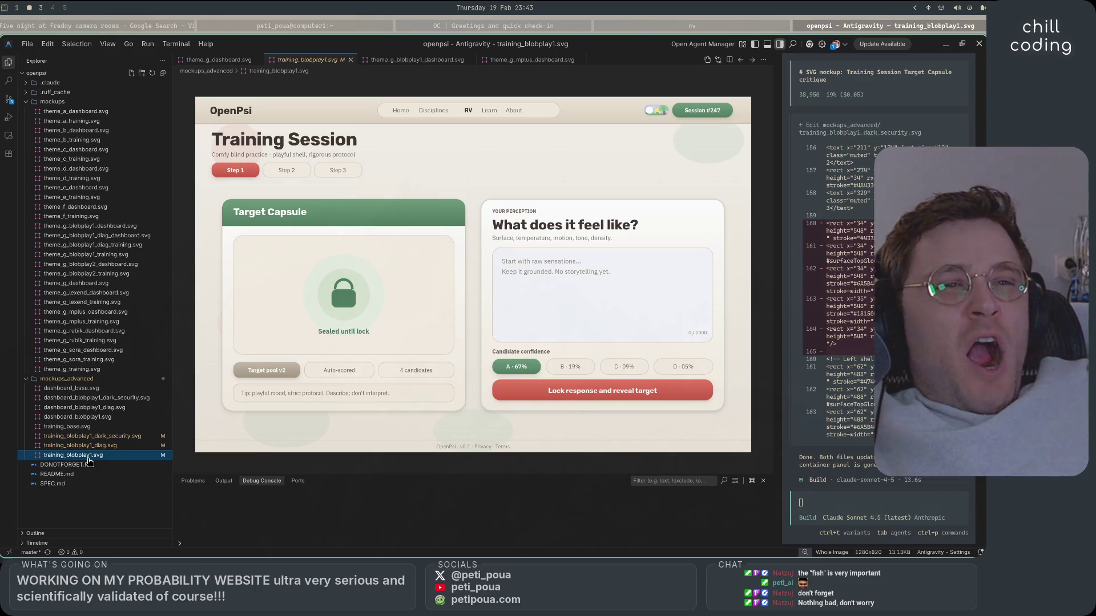
pyautogui.click(91, 437)
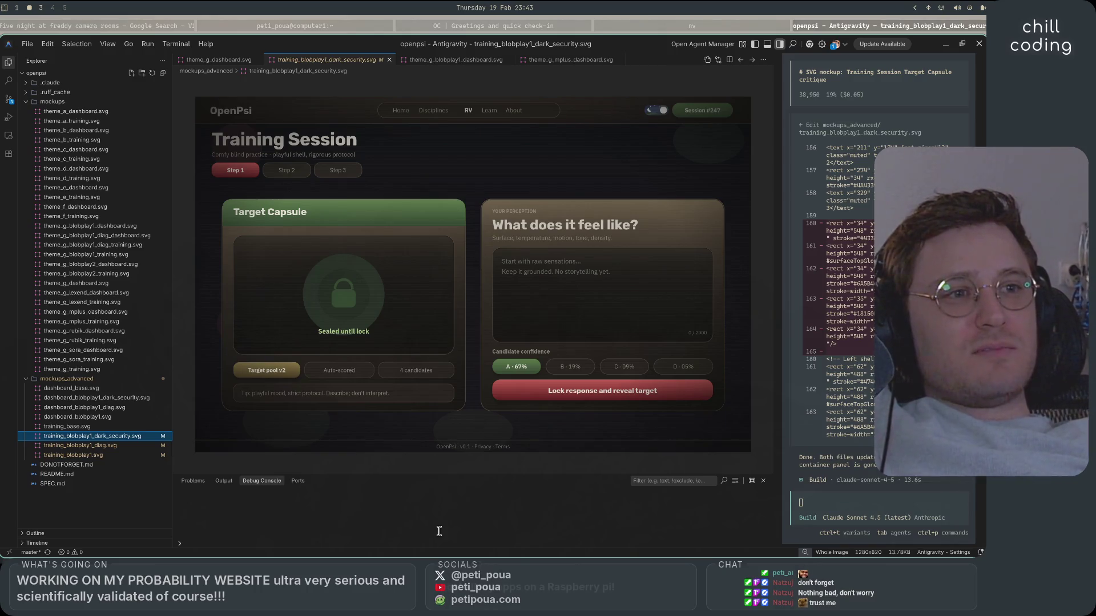
pyautogui.click(105, 455)
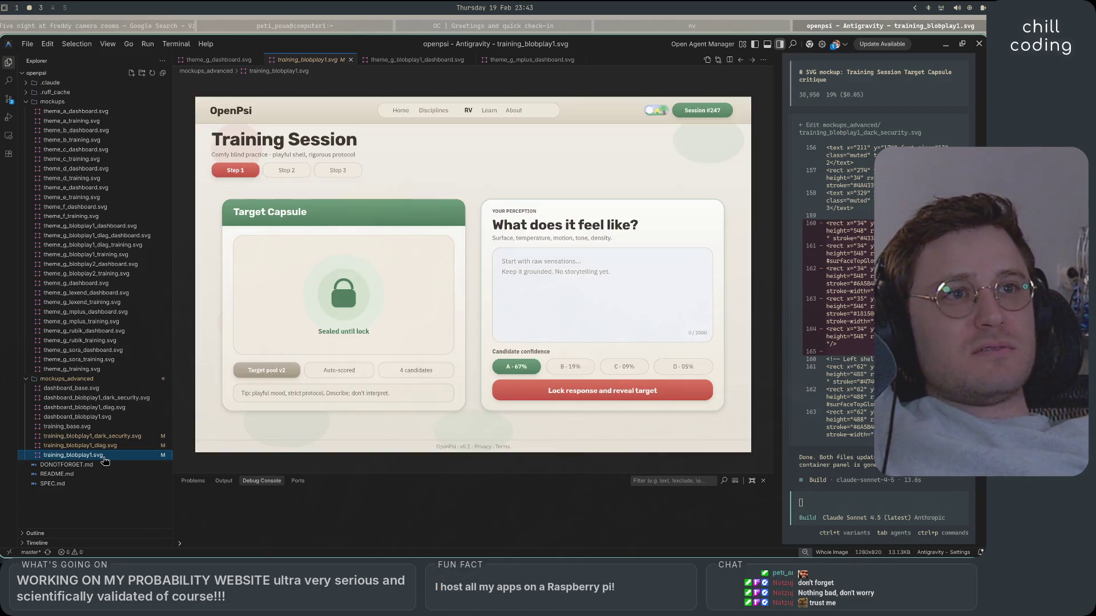
pyautogui.click(109, 445)
pyautogui.click(108, 437)
pyautogui.click(110, 455)
pyautogui.click(110, 445)
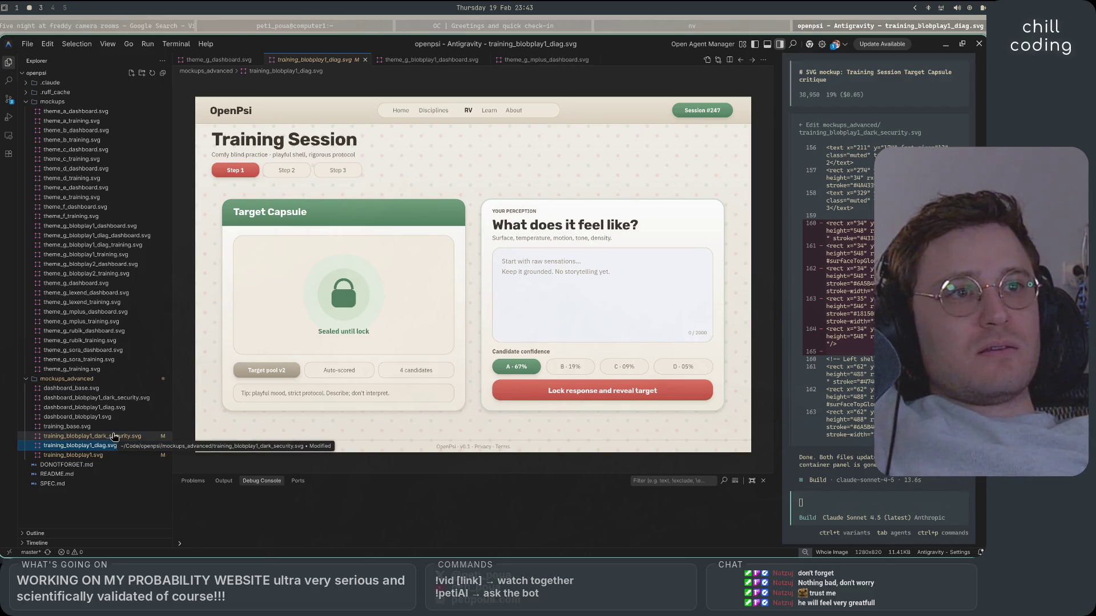
pyautogui.click(114, 437)
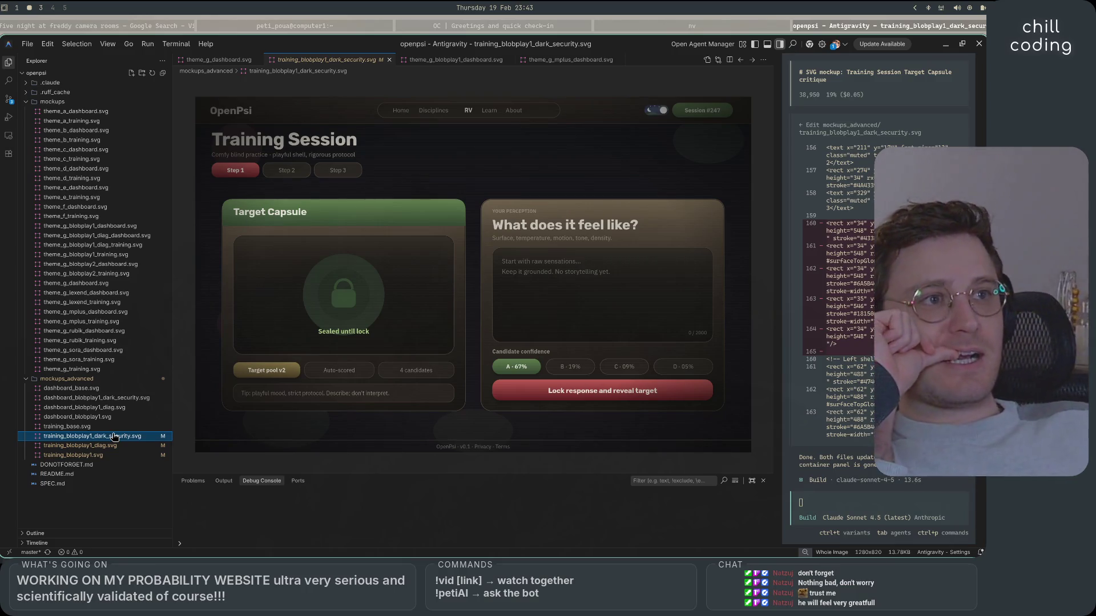
pyautogui.click(120, 455)
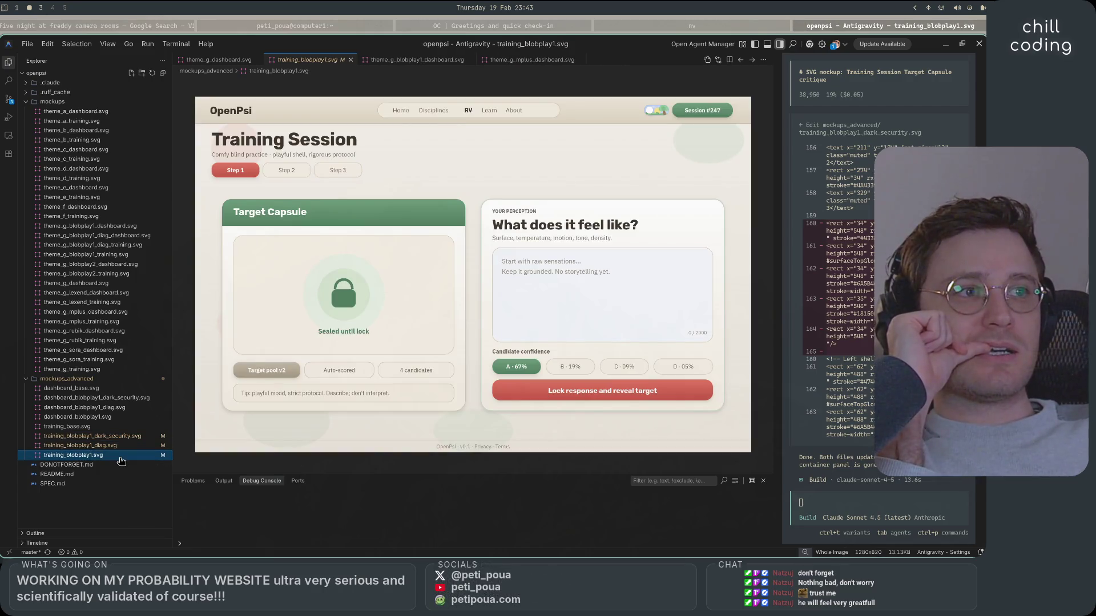
pyautogui.click(121, 445)
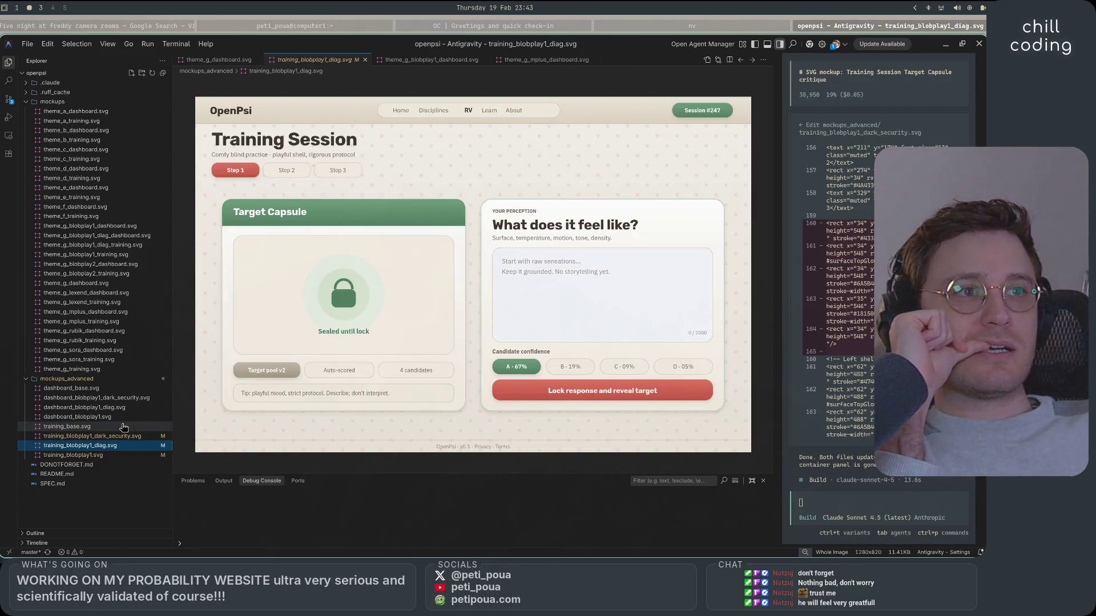
# - Step through the dashboard_blobplay1 mockups, ending on the dark-security statistics dashboard
pyautogui.click(122, 417)
pyautogui.click(124, 407)
pyautogui.click(122, 436)
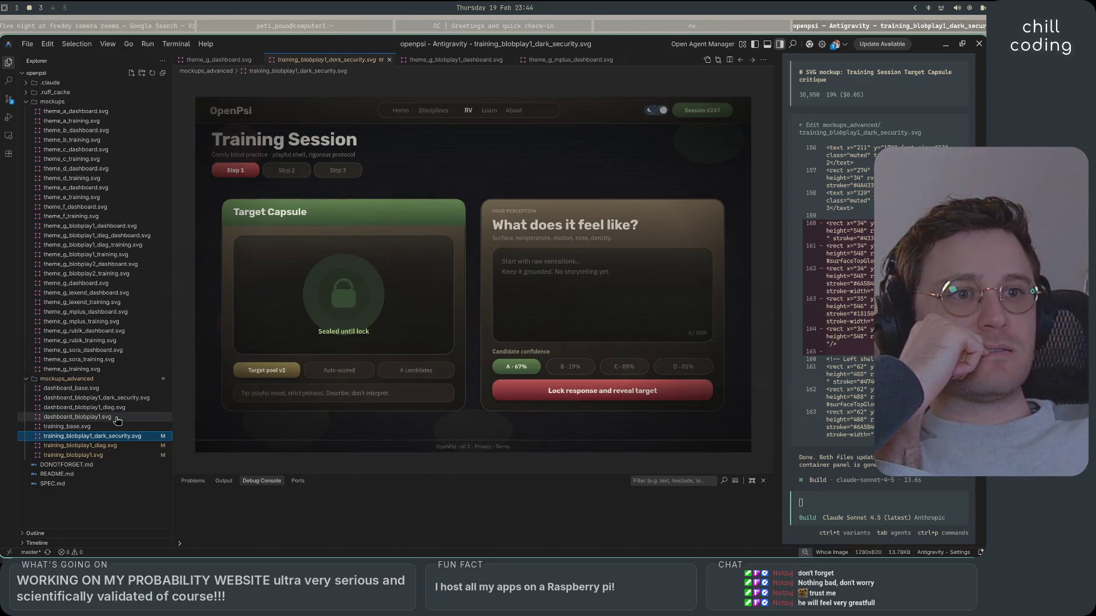
pyautogui.click(121, 418)
pyautogui.click(120, 408)
pyautogui.click(120, 398)
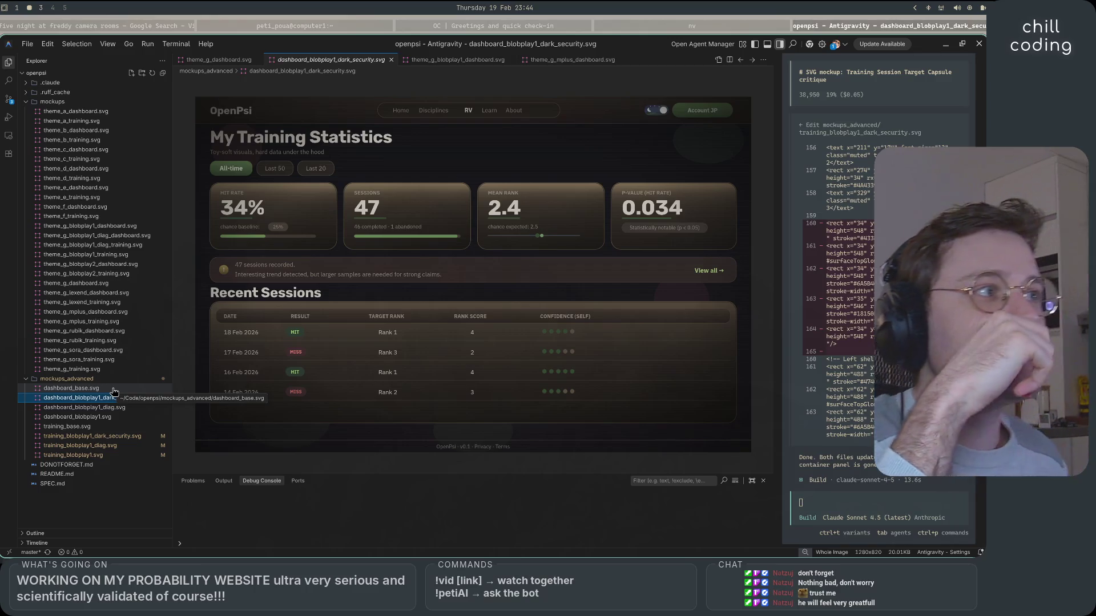
# - Alternate between the light and dark-security dashboard_blobplay1 mockups, finishing on dashboard_base.svg
pyautogui.click(117, 438)
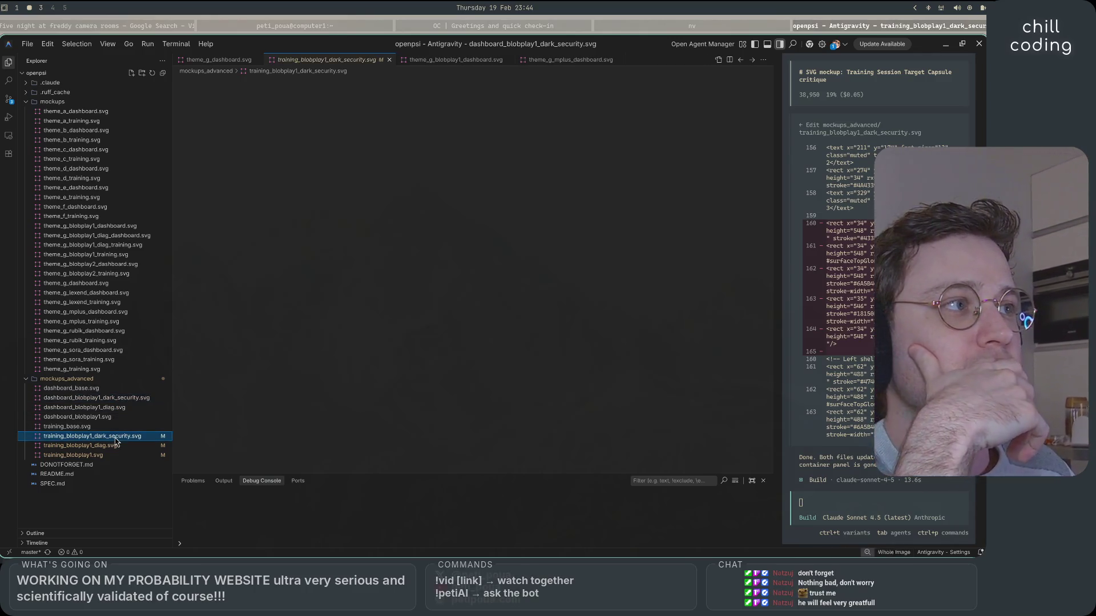
pyautogui.click(115, 398)
pyautogui.click(103, 416)
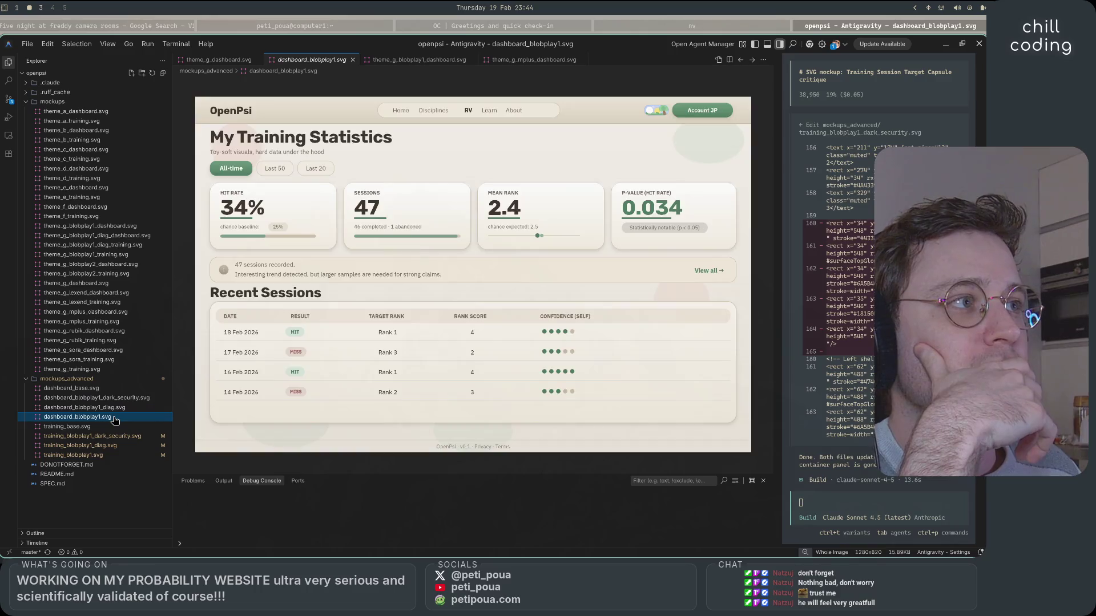
pyautogui.click(120, 399)
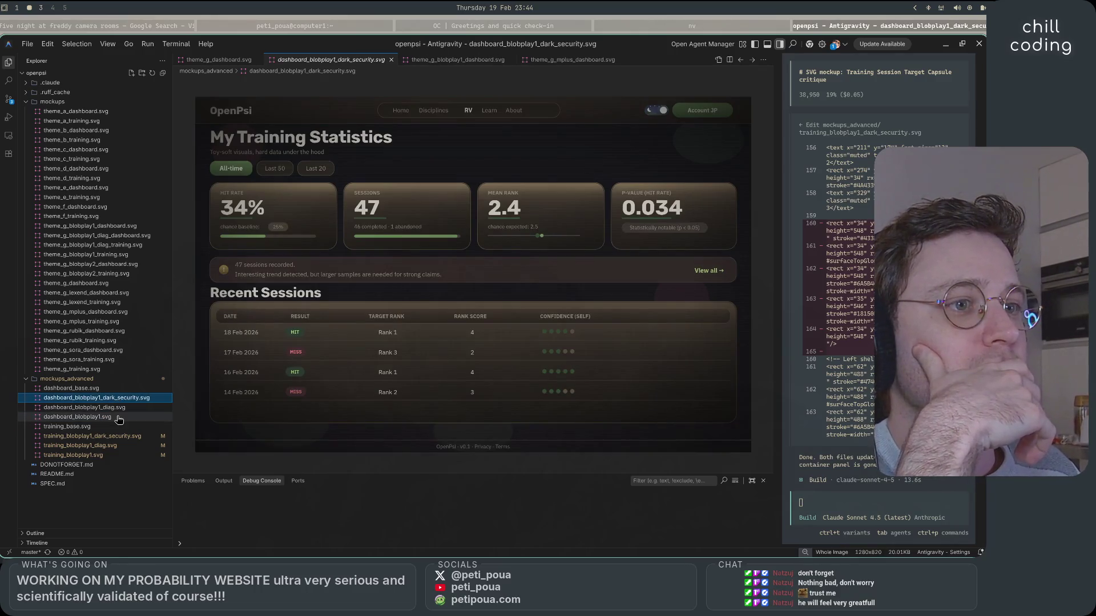
pyautogui.click(118, 417)
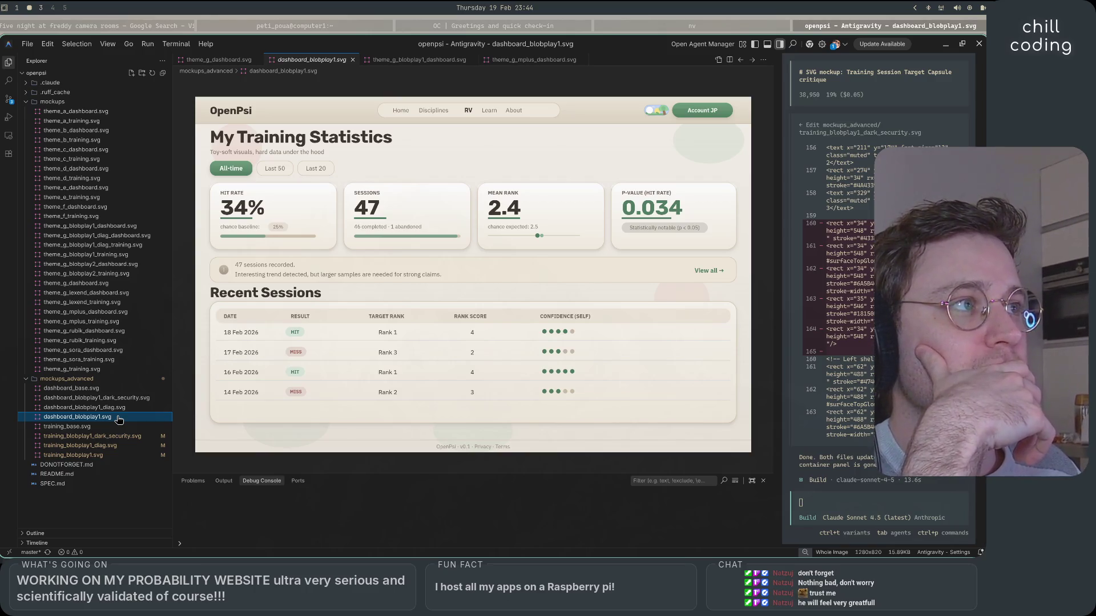
pyautogui.press('Up')
pyautogui.press('Up')
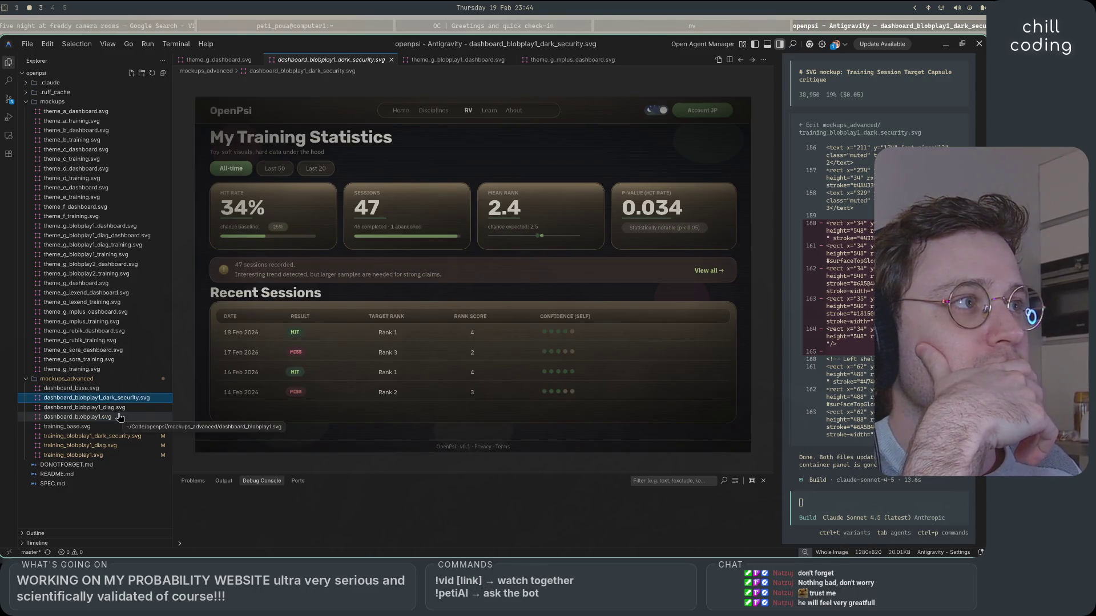
pyautogui.click(120, 418)
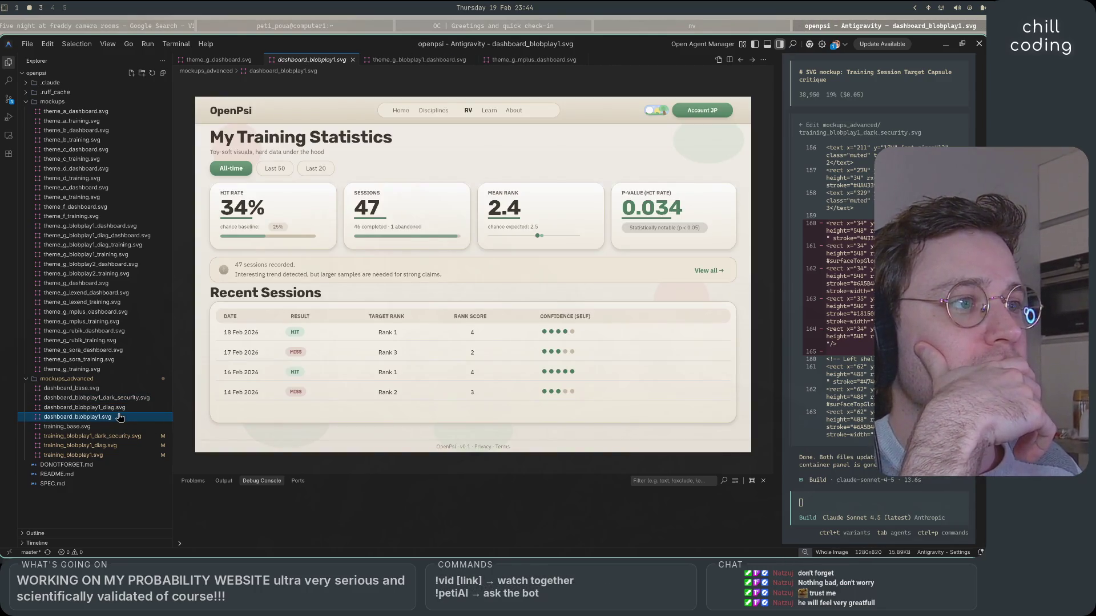
pyautogui.click(110, 389)
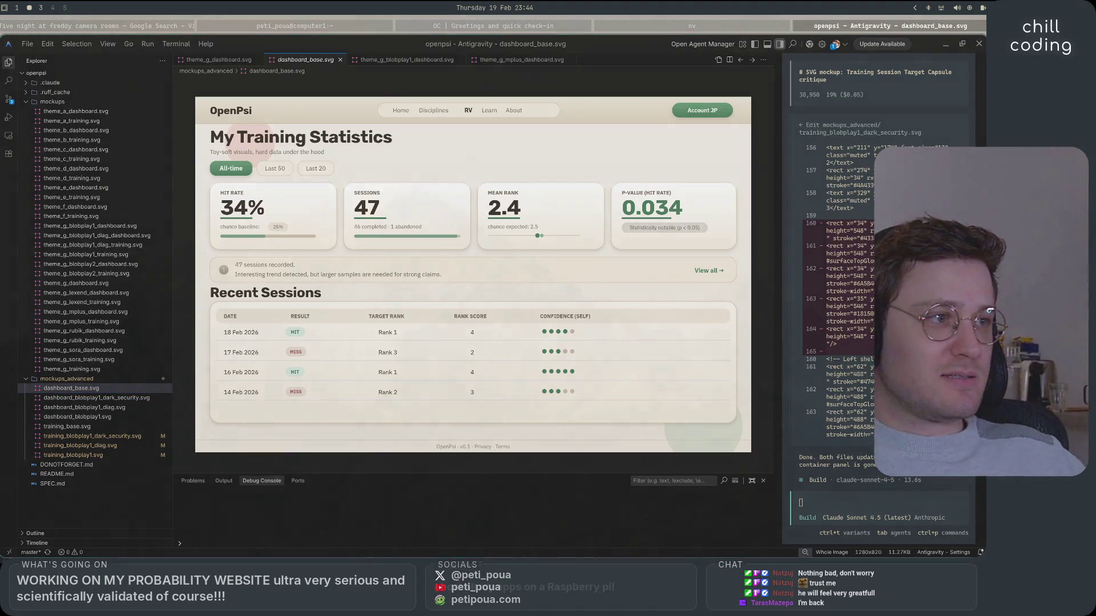
pyautogui.click(865, 508)
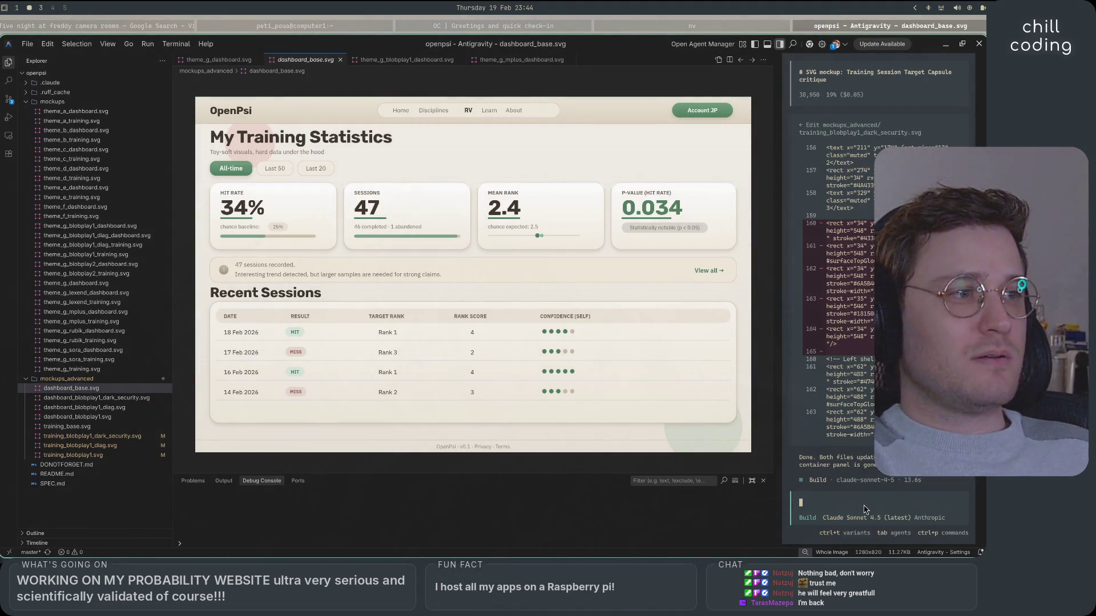
# - Start a new agent chat with /new and switch the model to Gemini 3.1 Pro
pyautogui.write('/new')
pyautogui.press('Return')
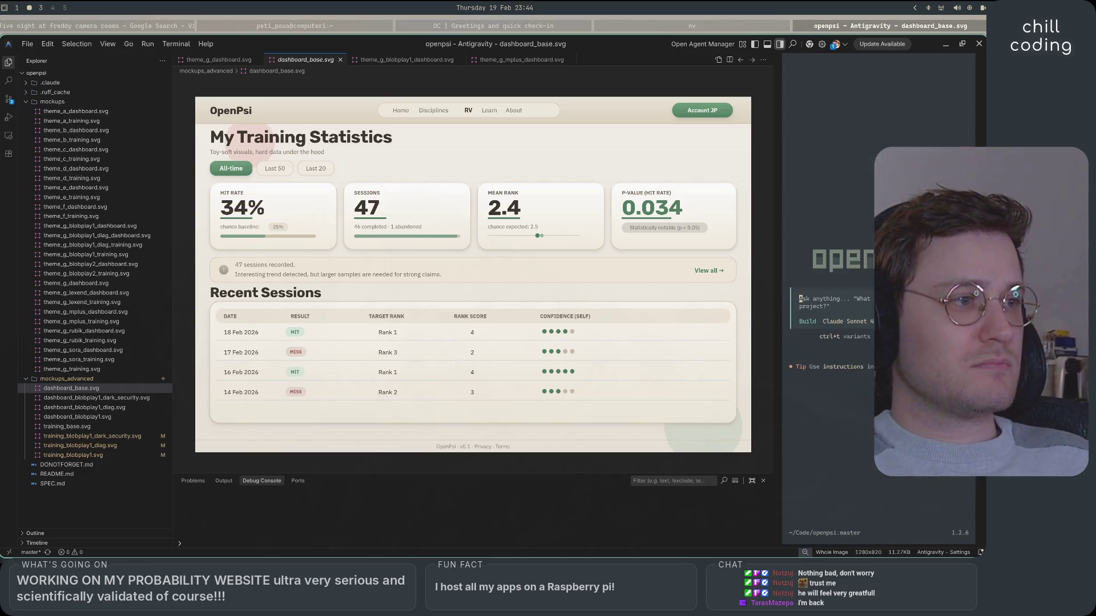
pyautogui.write('/')
pyautogui.press('BackSpace')
pyautogui.write('/mo')
pyautogui.press('Return')
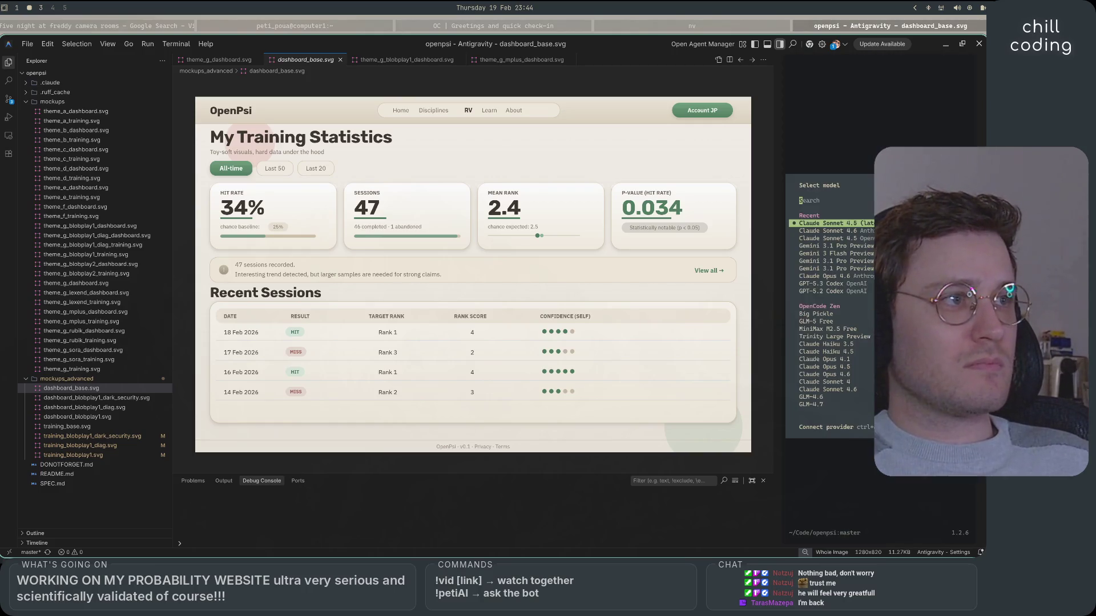
pyautogui.press('Down')
pyautogui.press('Down')
pyautogui.press('Down')
pyautogui.press('Up')
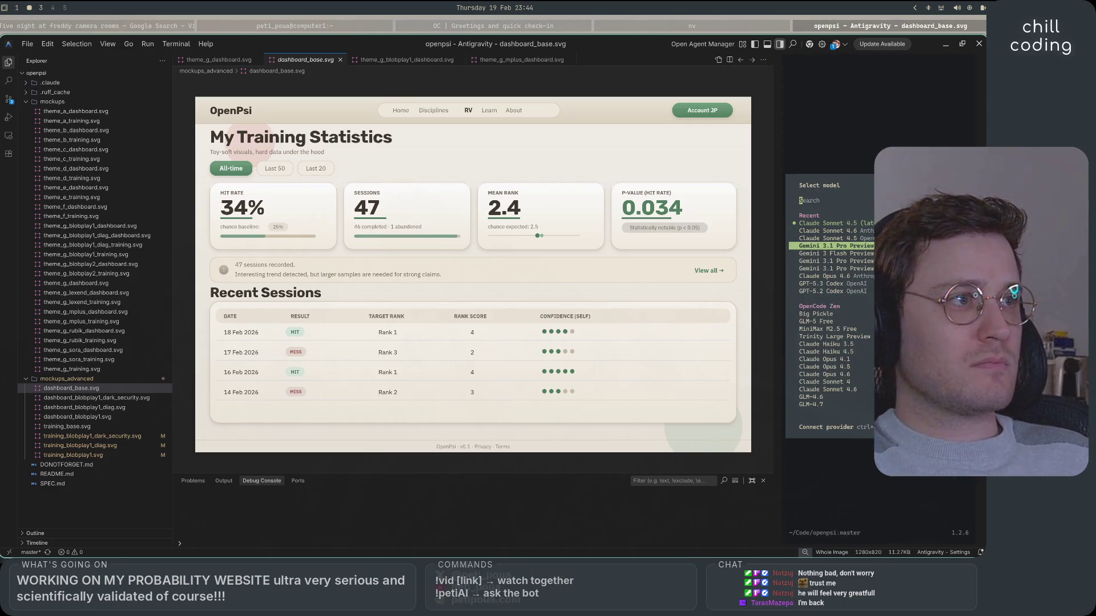
pyautogui.press('Return')
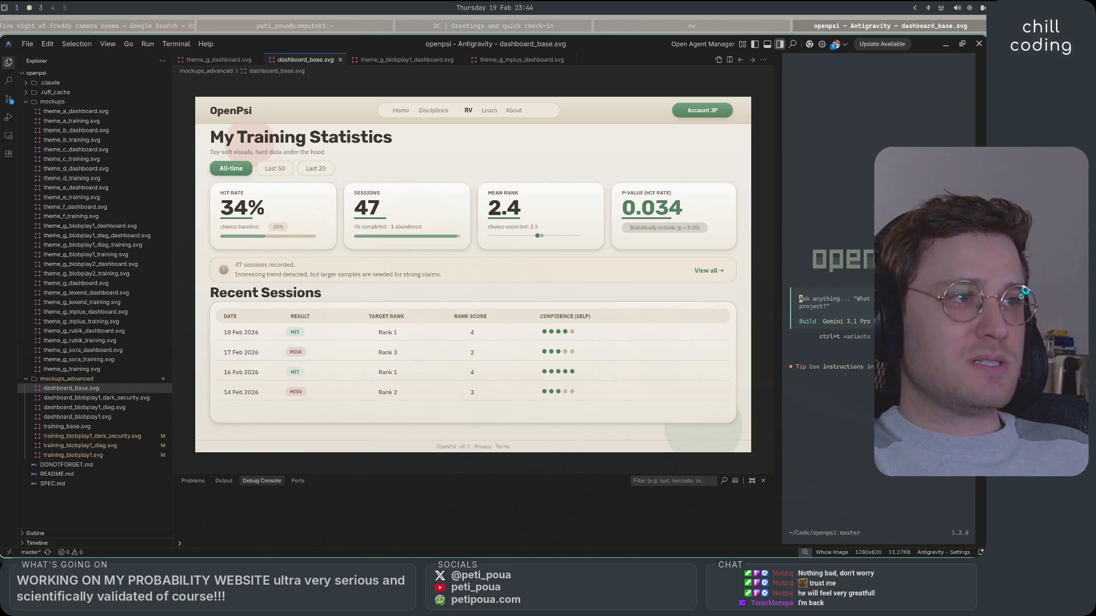
# - Ask the agent whether SVG animation is possible and copy the example SVG code
pyautogui.write('is it possible')
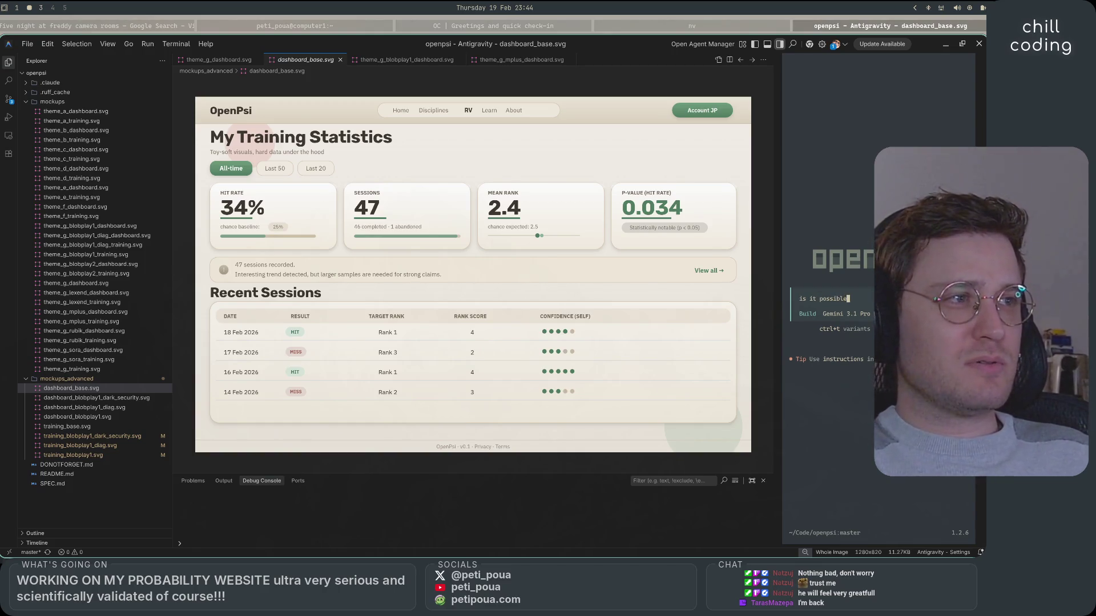
pyautogui.write(' to do a')
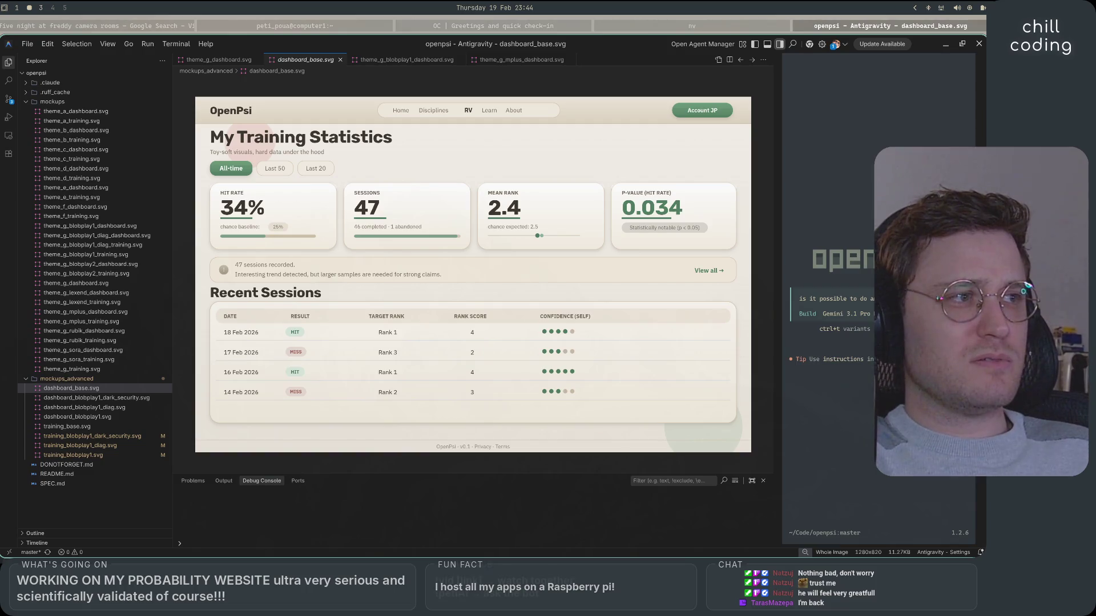
pyautogui.press('Return')
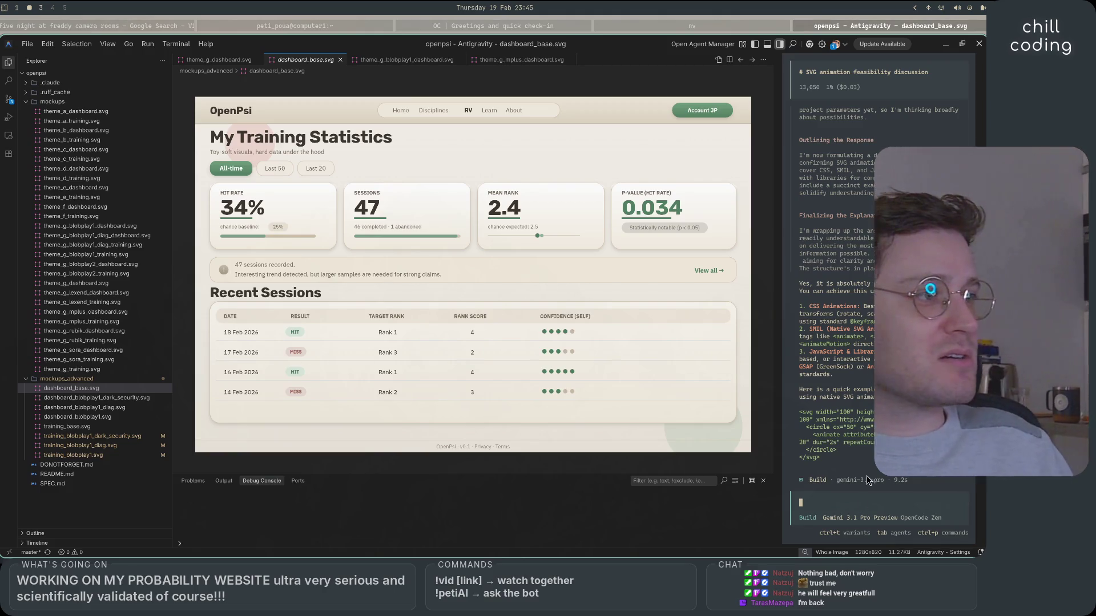
pyautogui.moveTo(831, 459); pyautogui.dragTo(803, 413)
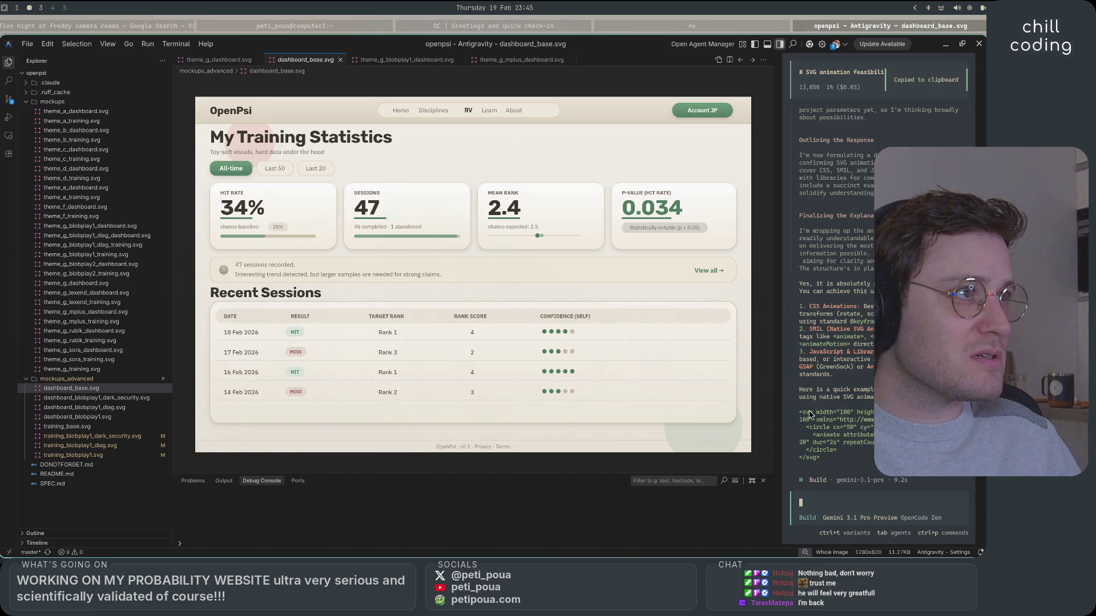
pyautogui.press('super+Tab')
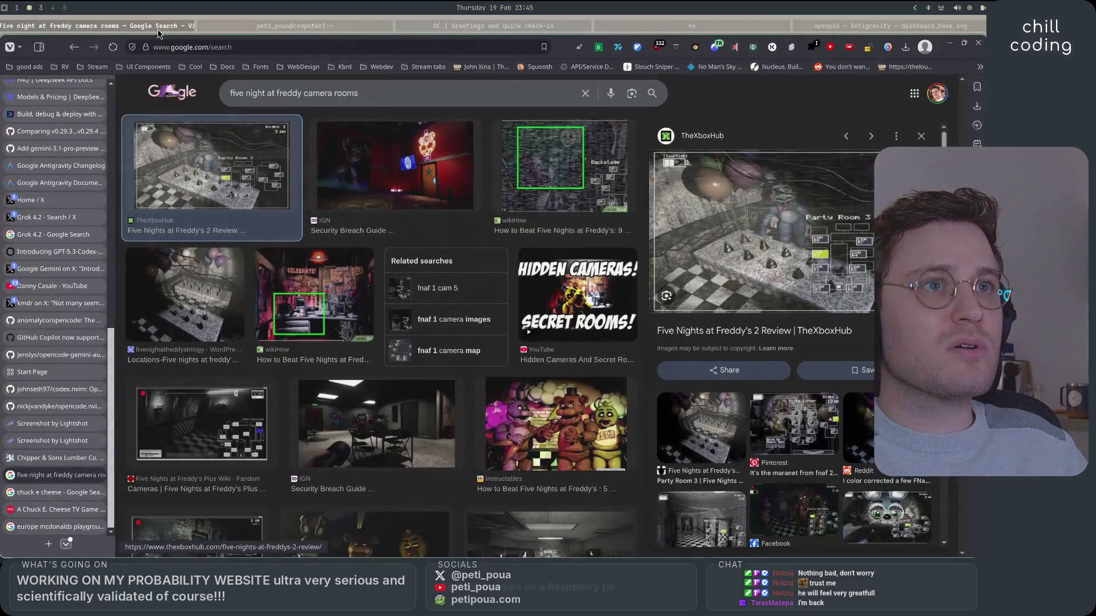
# - Search Google for the pasted SVG code in a new Vivaldi tab
pyautogui.click(49, 543)
pyautogui.hotkey('ctrl', 'v')
pyautogui.press('Return')
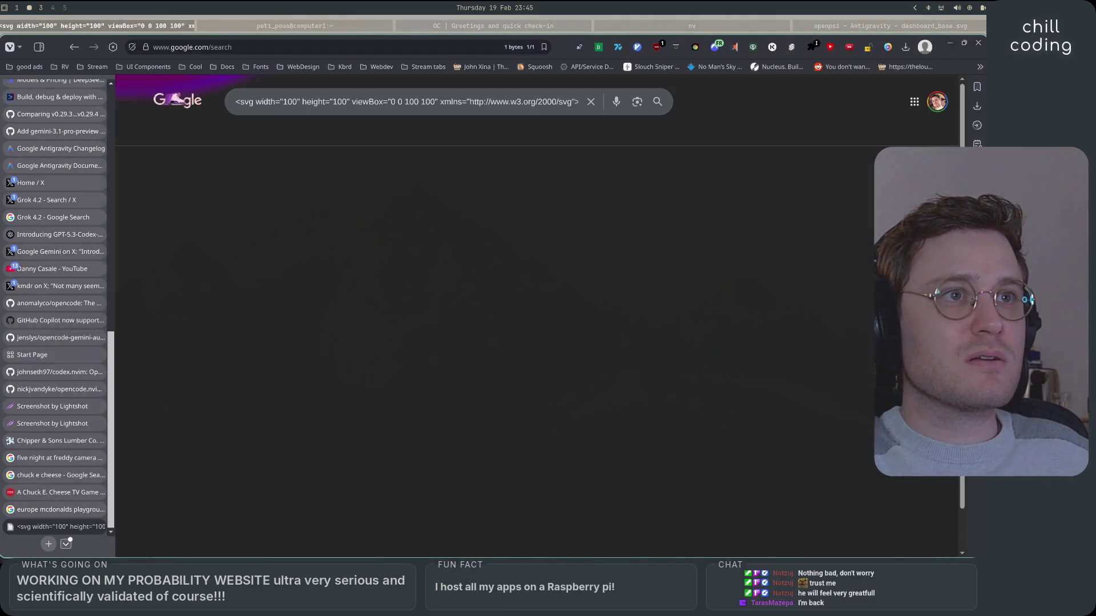
# - Replace the query with 'svg interpreter' and open the SVG Viewer result
pyautogui.hotkey('ctrl', 'l')
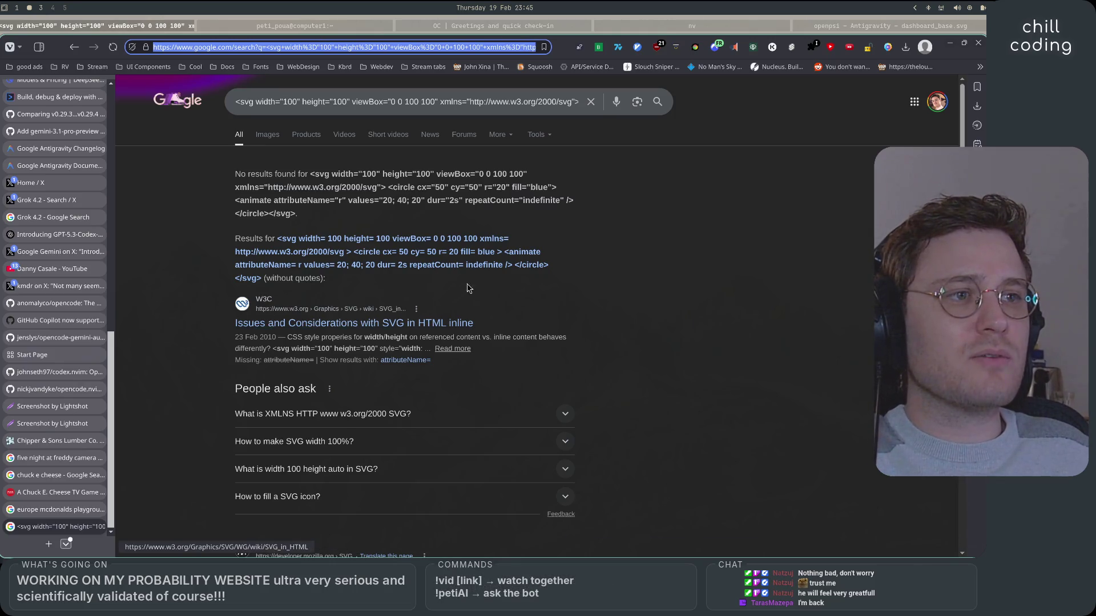
pyautogui.click(445, 119)
pyautogui.click(445, 109)
pyautogui.hotkey('ctrl', 'a')
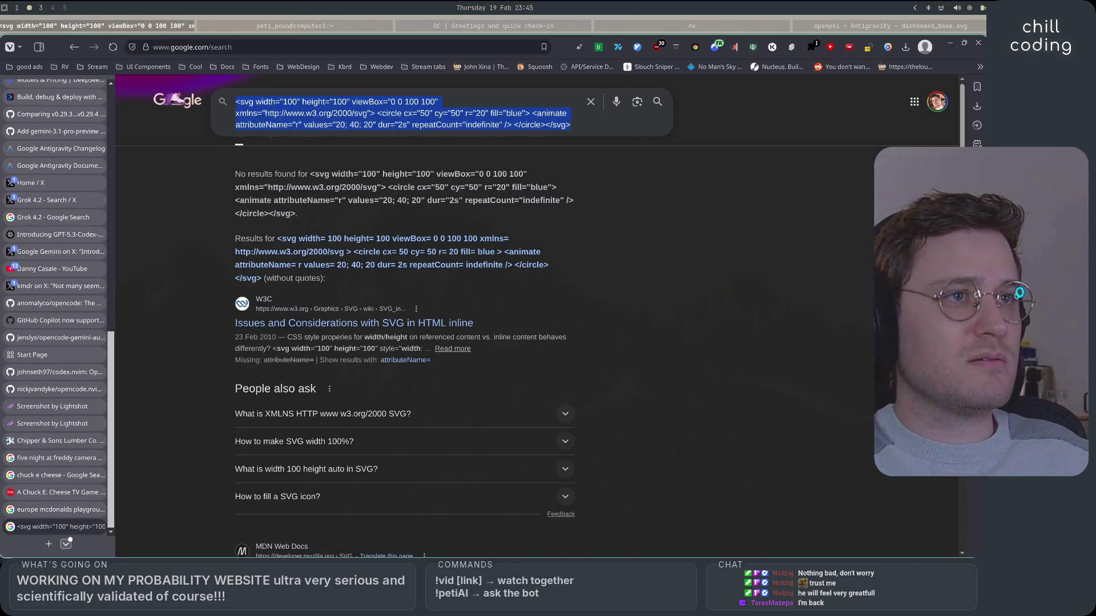
pyautogui.write('svg iterp')
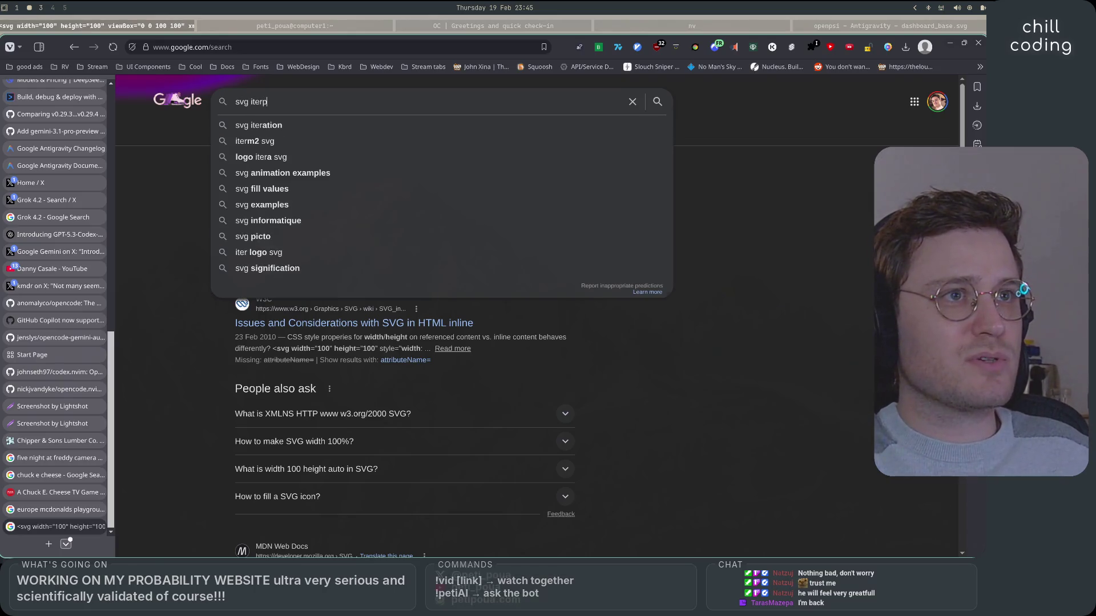
pyautogui.press('BackSpace')
pyautogui.write('nterperter')
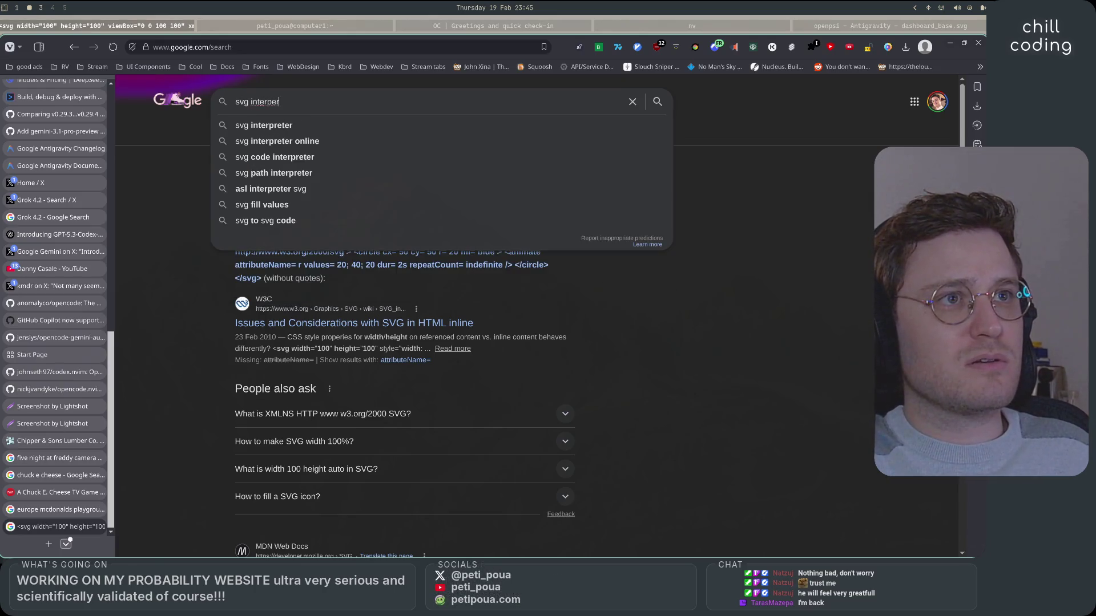
pyautogui.press('Return')
pyautogui.click(395, 226)
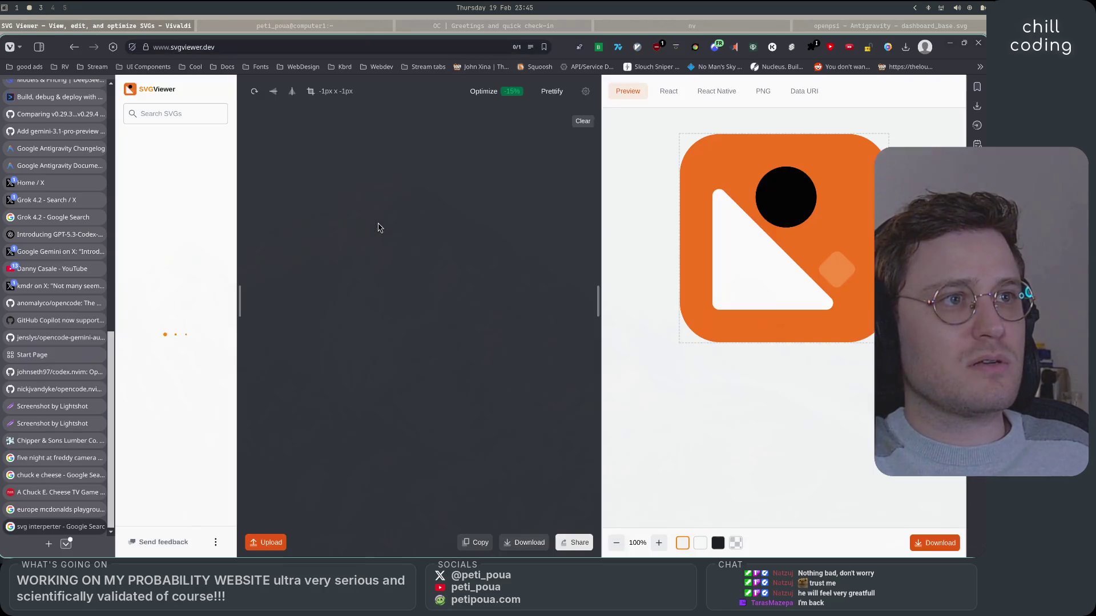
# - Paste the blue-circle animation code into SVG Viewer, then return to Antigravity with a wider chat panel
pyautogui.moveTo(395, 243)
pyautogui.mouseDown()
pyautogui.moveTo(351, 232)
pyautogui.moveTo(256, 137)
pyautogui.mouseUp()
pyautogui.write('<svg width="100" height="100" viewBox="0 0 100 100" xmlns="http://www.w3.org/2000/svg">   <circle cx="50" cy="50" r="20" fill="blue">     <animate attributeName="r" values="20; 40; 20" dur="2s" repeatCount="indefinite" />   </circle> </svg>')
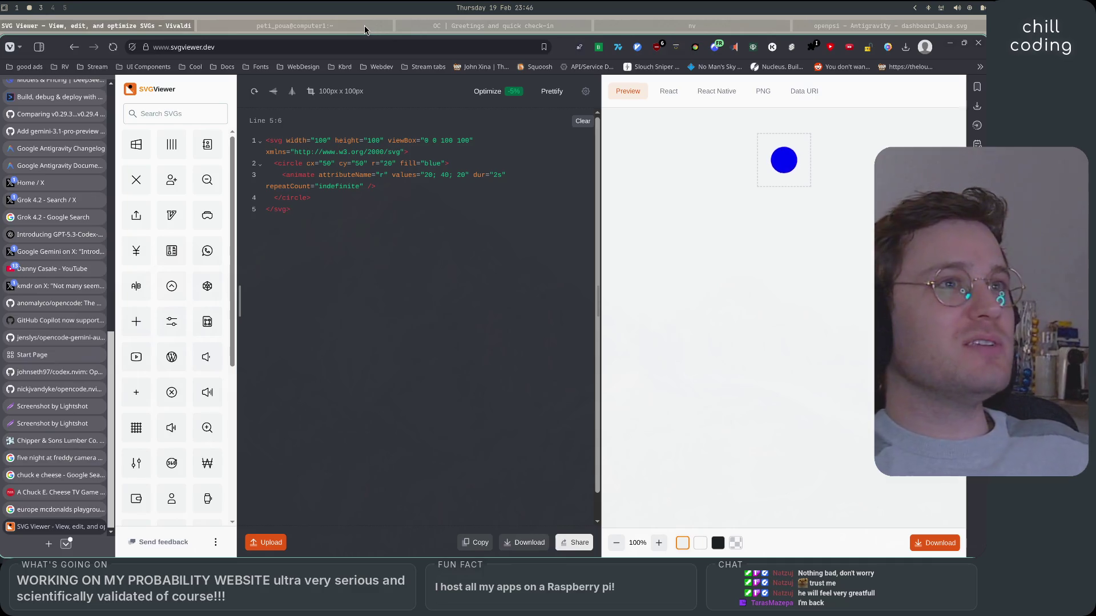
pyautogui.click(364, 25)
pyautogui.click(454, 27)
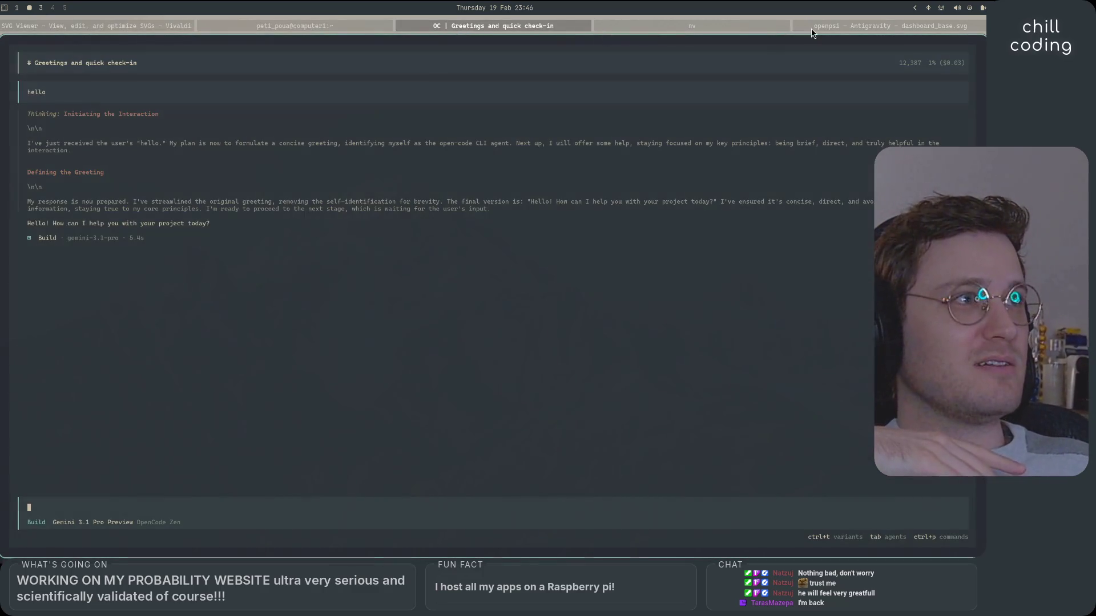
pyautogui.click(812, 28)
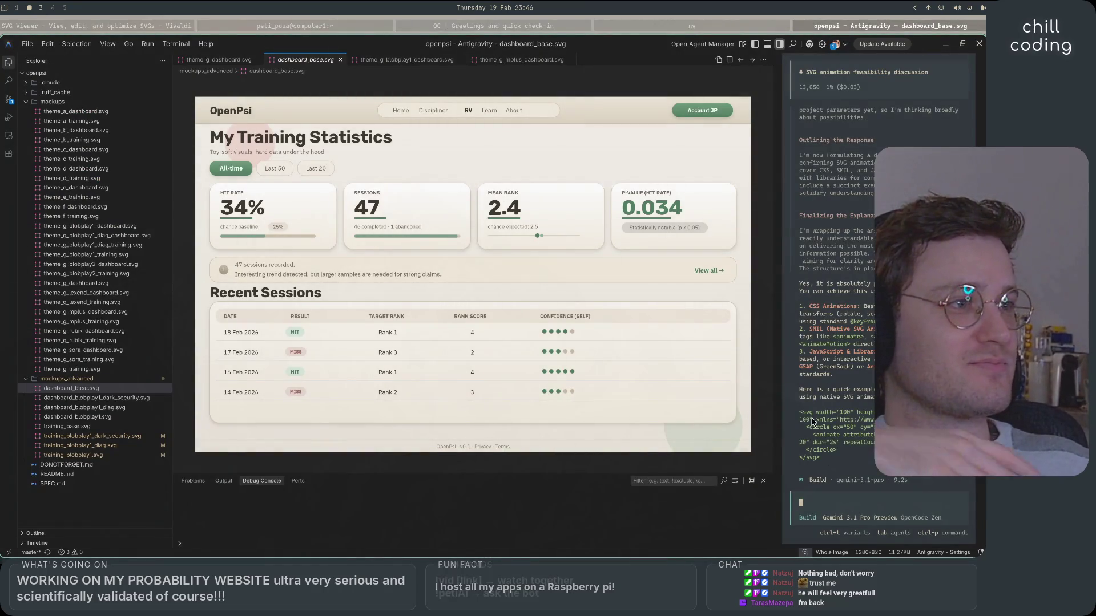
pyautogui.moveTo(771, 355); pyautogui.dragTo(740, 371)
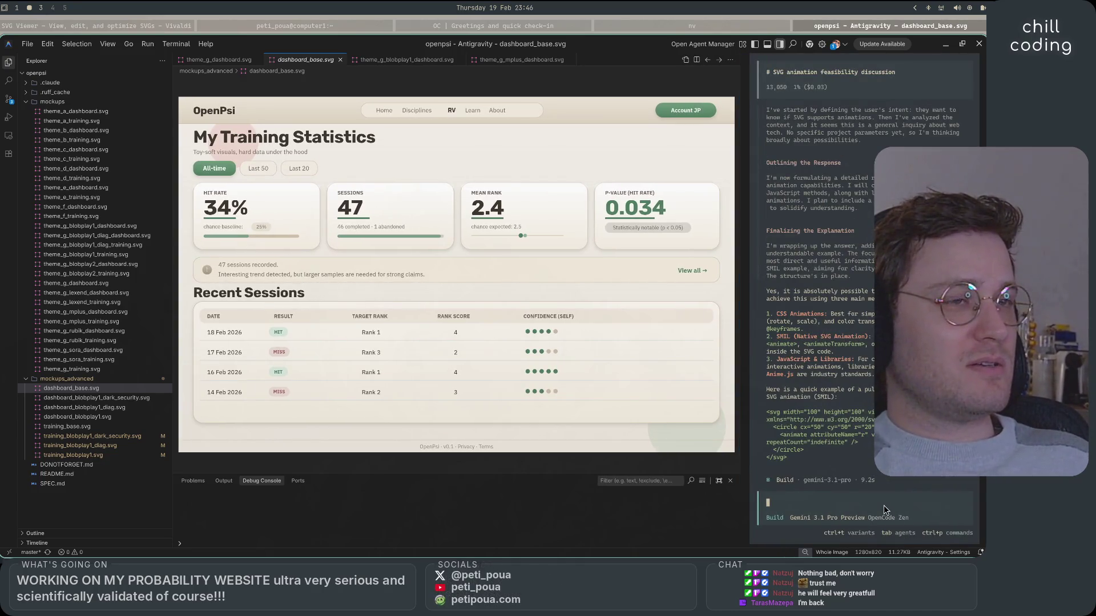
# - Draft the unsent agent prompt 'ok, craft a refined animation to switch from'
pyautogui.write('ok, cr')
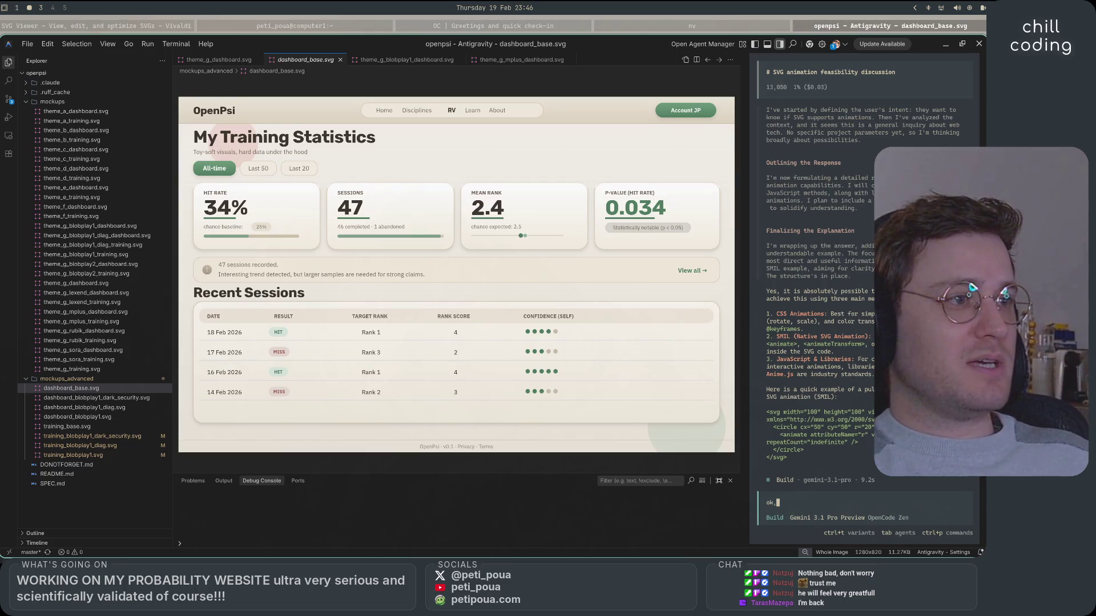
pyautogui.press('BackSpace')
pyautogui.press('BackSpace')
pyautogui.write('try to craft')
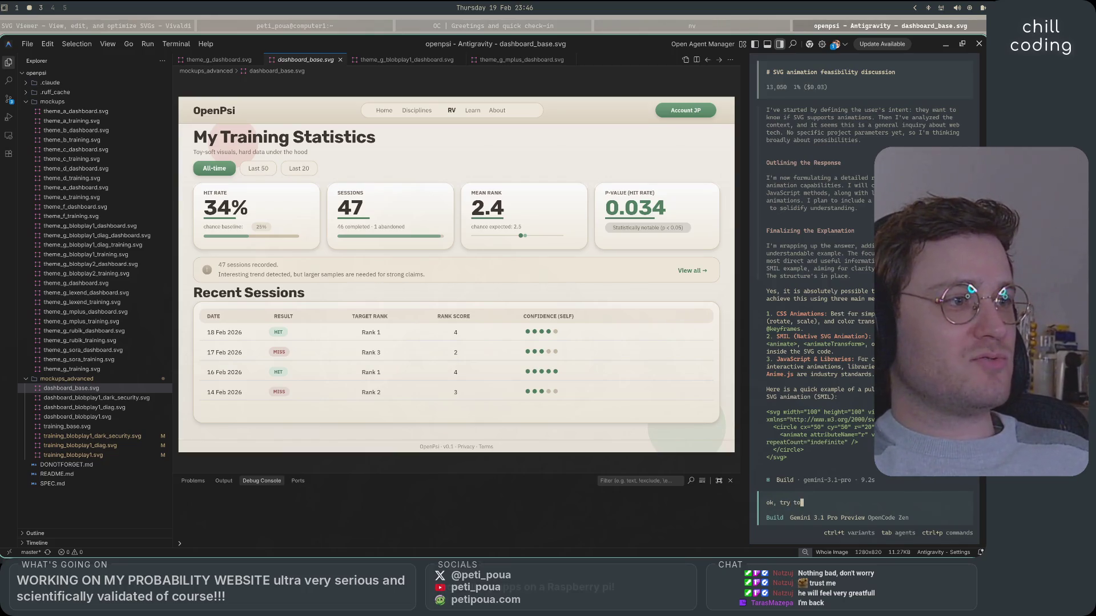
pyautogui.write(' a')
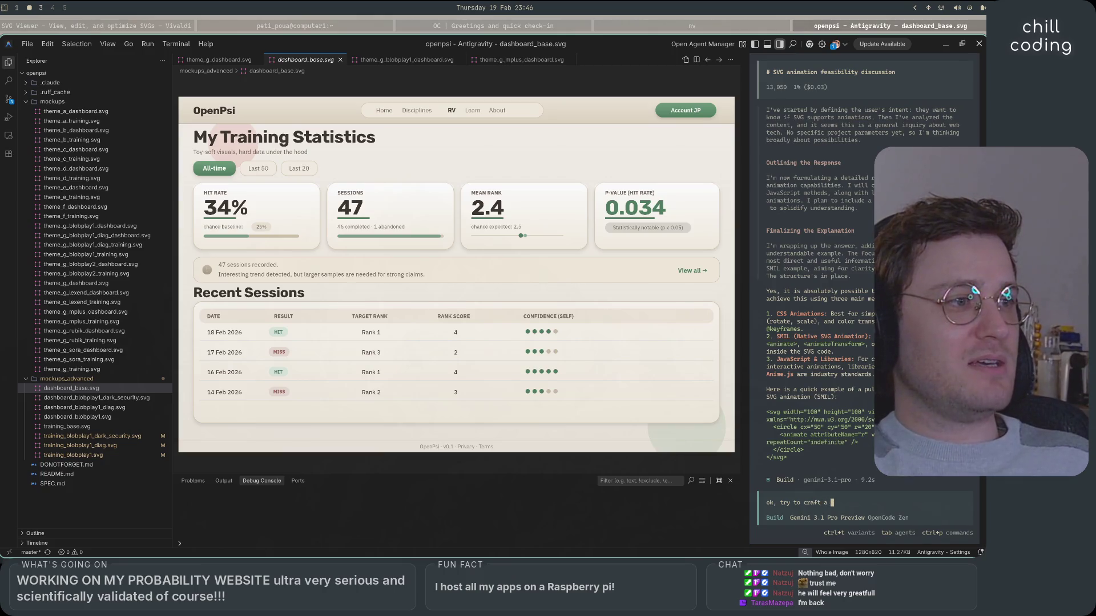
pyautogui.hotkey('ctrl', 'BackSpace')
pyautogui.hotkey('ctrl', 'BackSpace')
pyautogui.hotkey('ctrl', 'BackSpace')
pyautogui.write('craft a refined an')
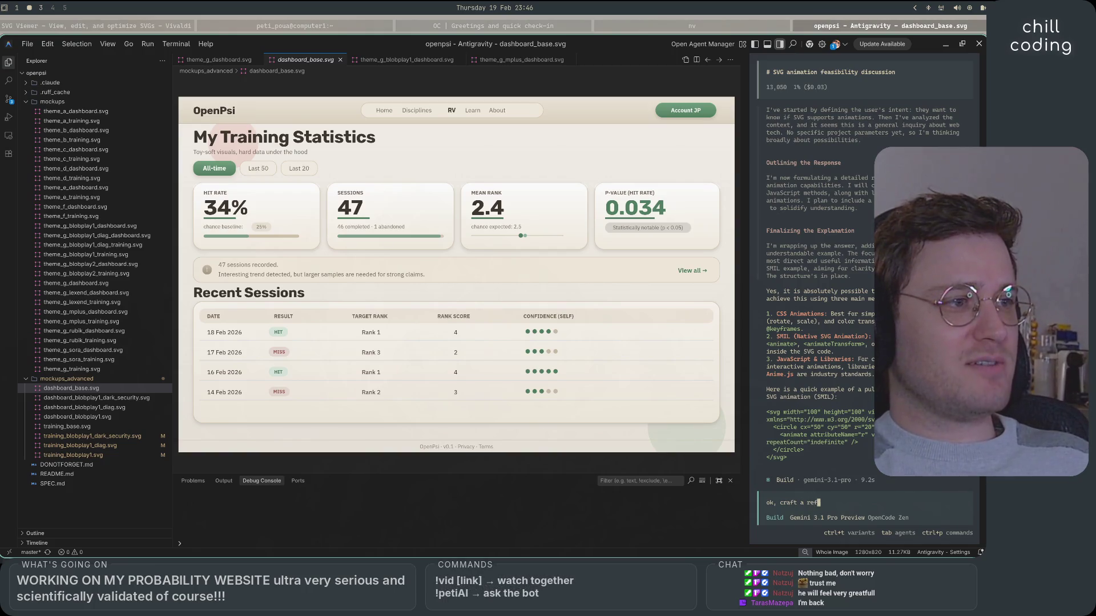
pyautogui.write('imation ')
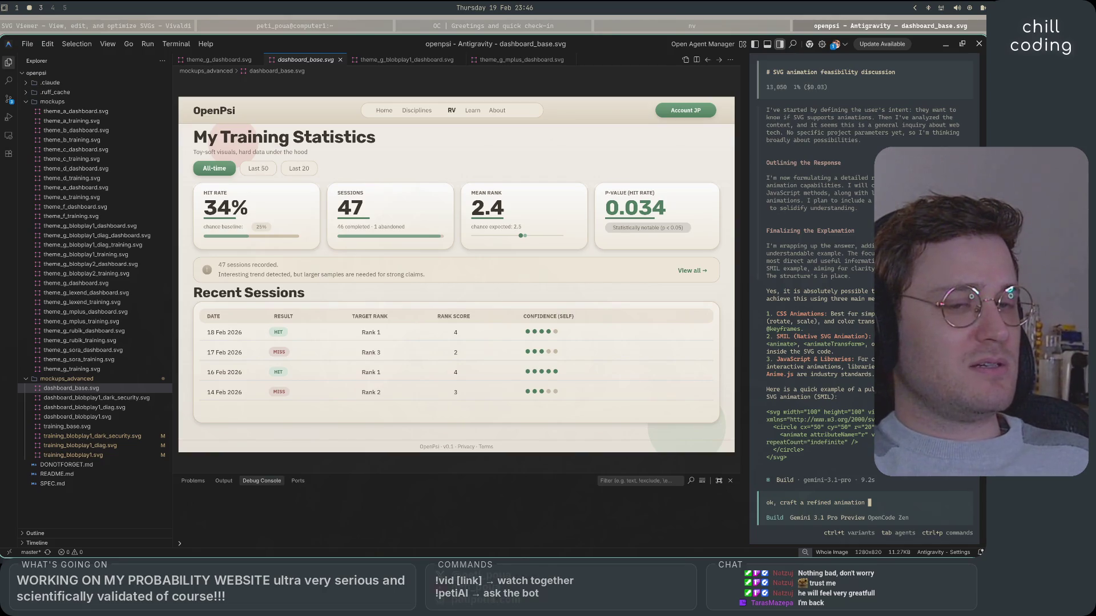
pyautogui.write('to switch from')
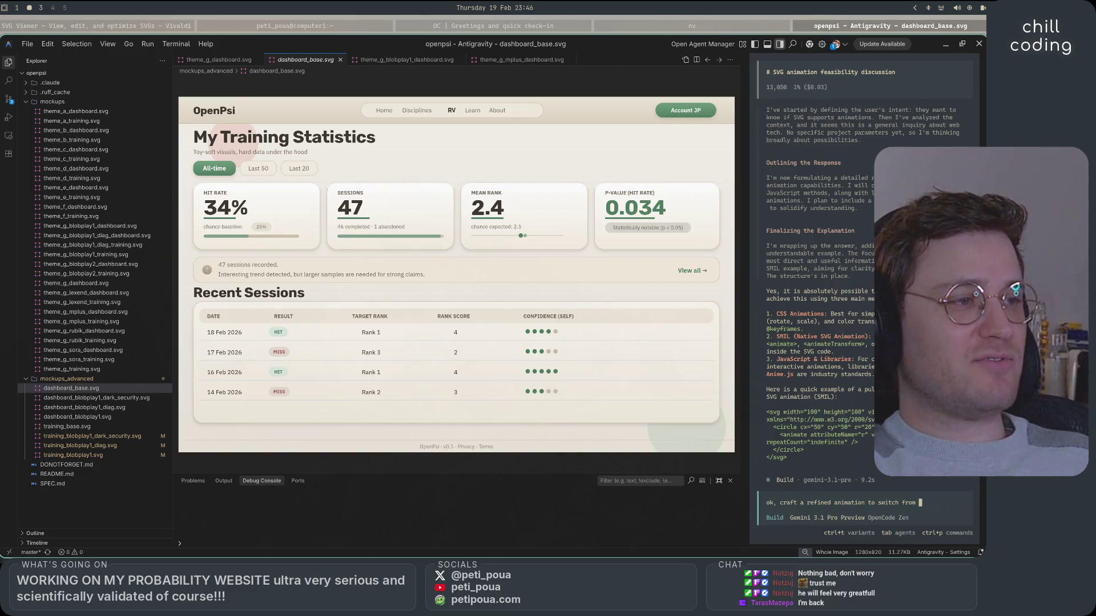
pyautogui.press('super+3')
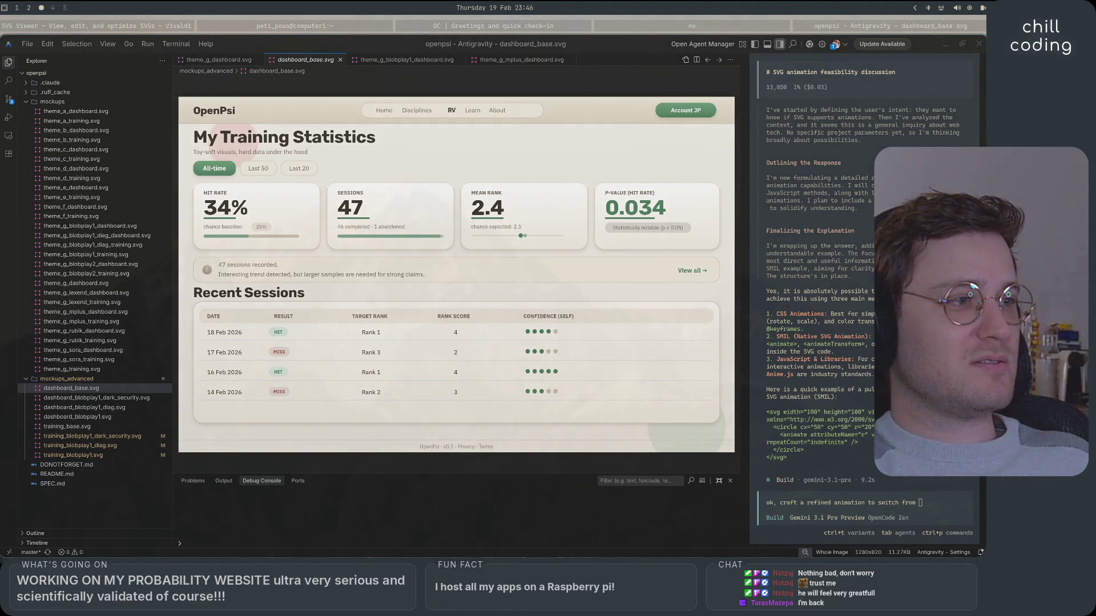
pyautogui.press('super+2')
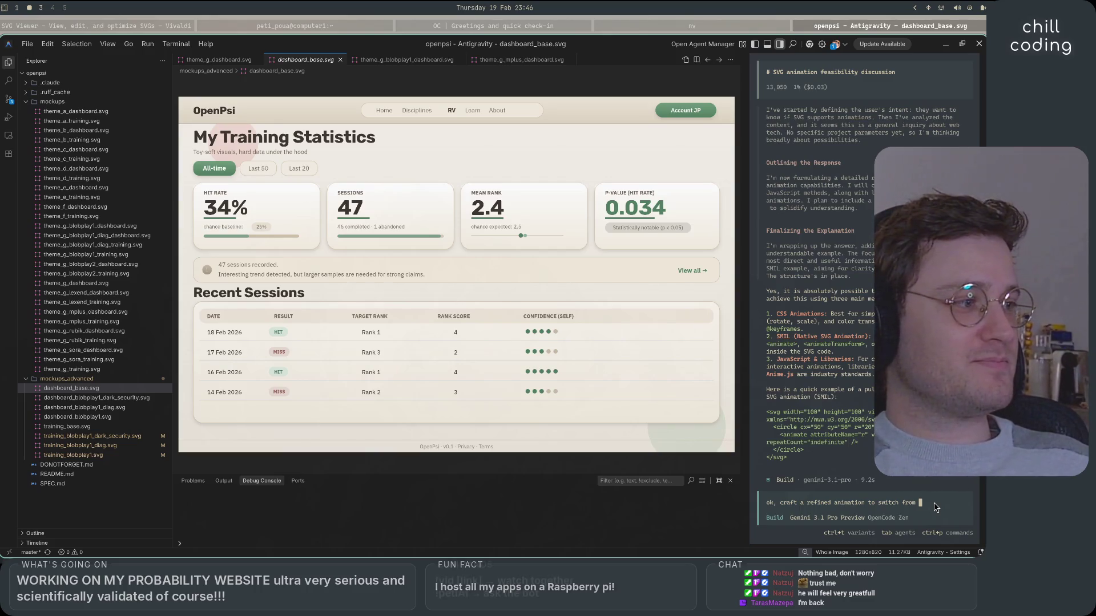
pyautogui.press('super+3')
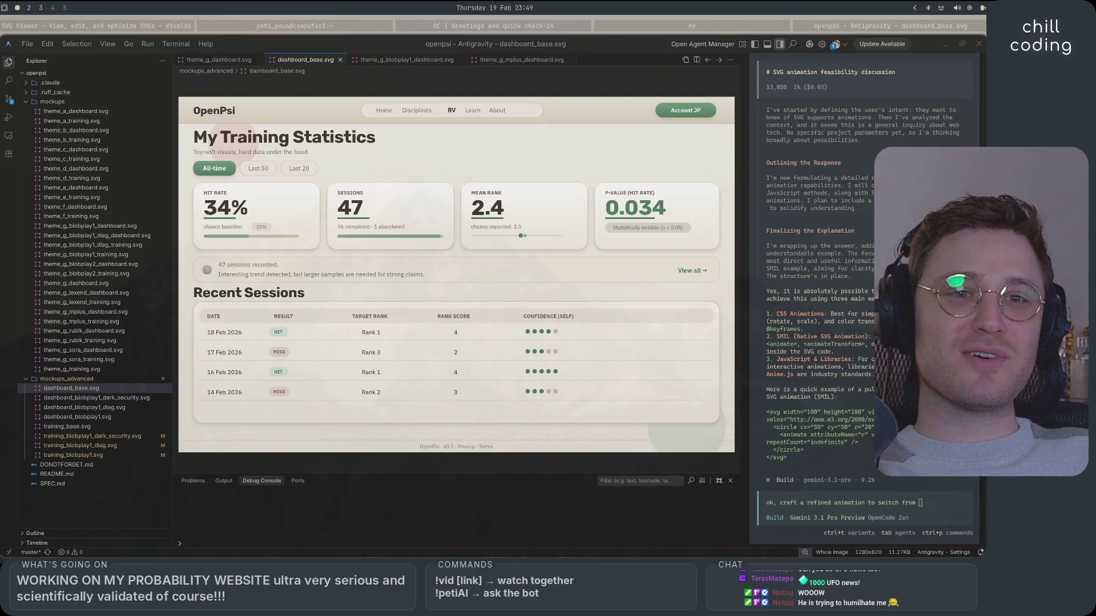
pyautogui.press('super+2')
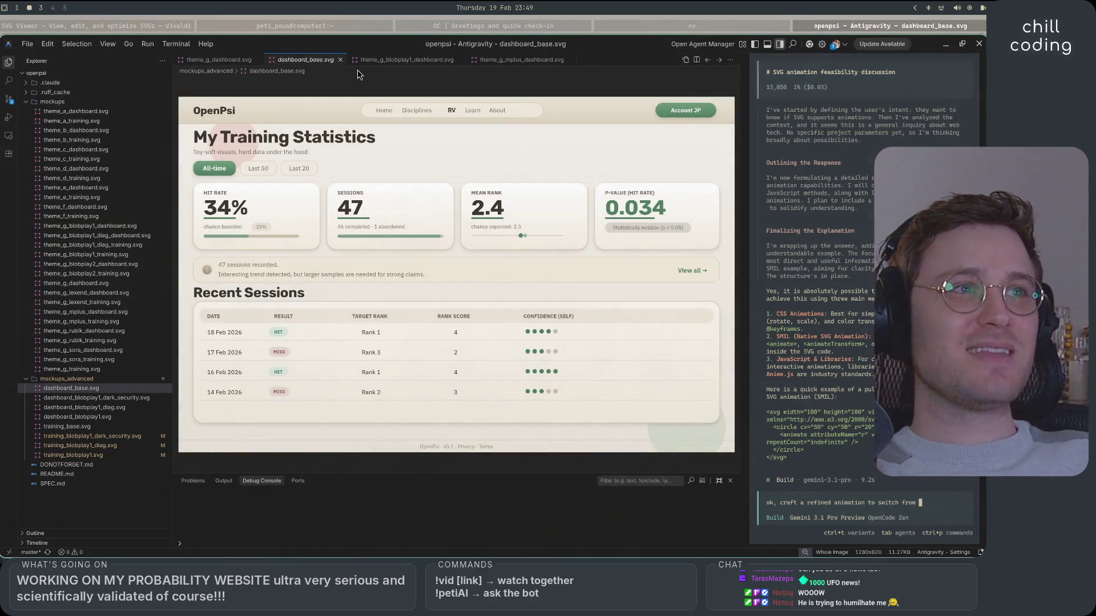
# - Bring the Vivaldi SVG Viewer window with the blue-circle preview back to the front
pyautogui.click(148, 29)
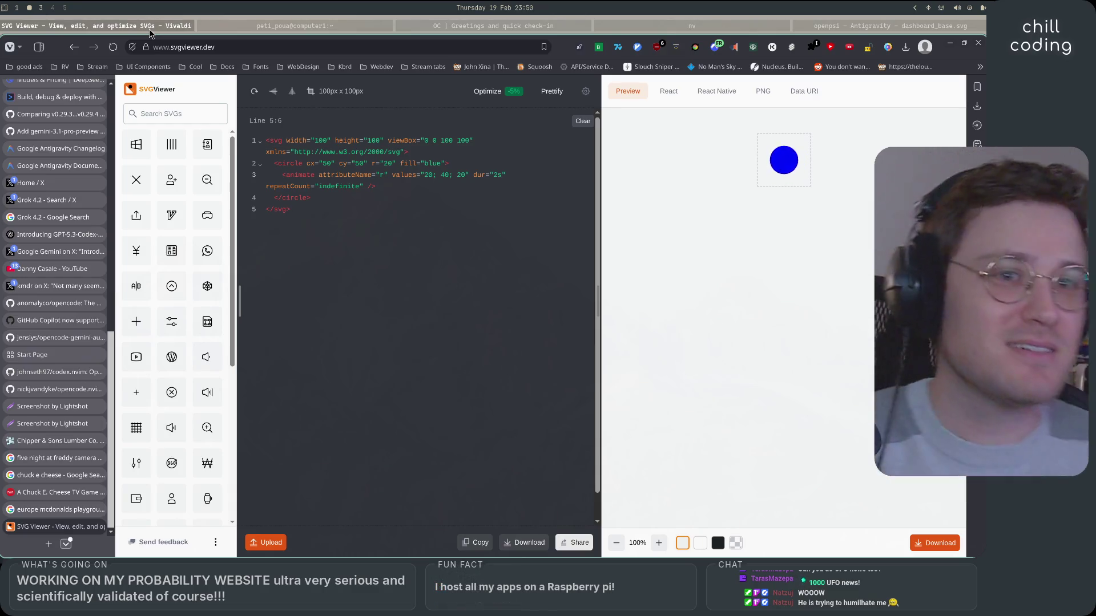
# - Go to x.com in a new Vivaldi tab
pyautogui.click(48, 545)
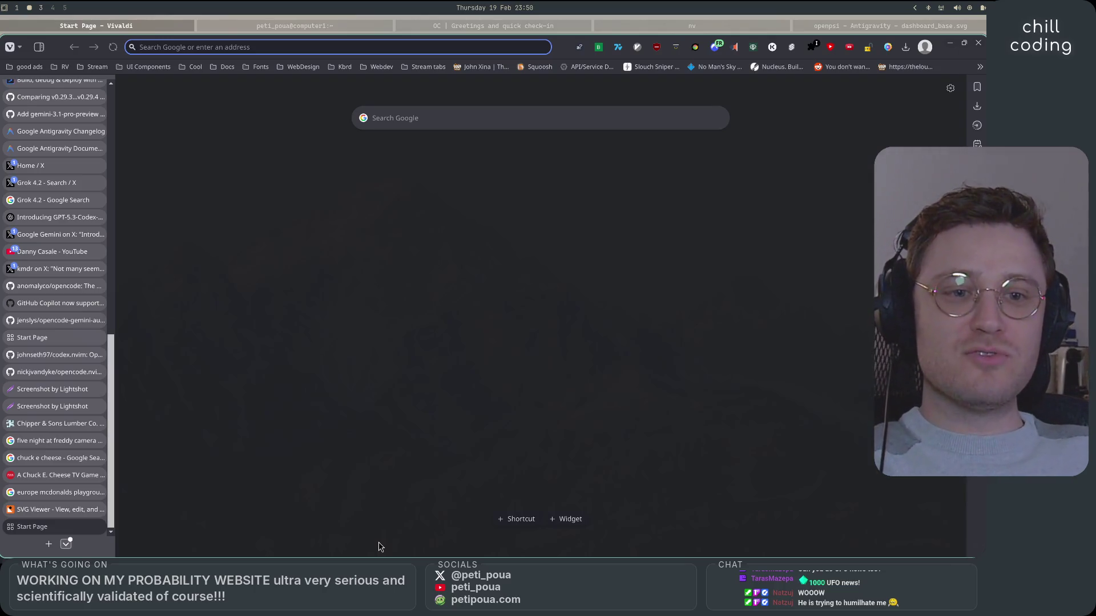
pyautogui.write('x.com')
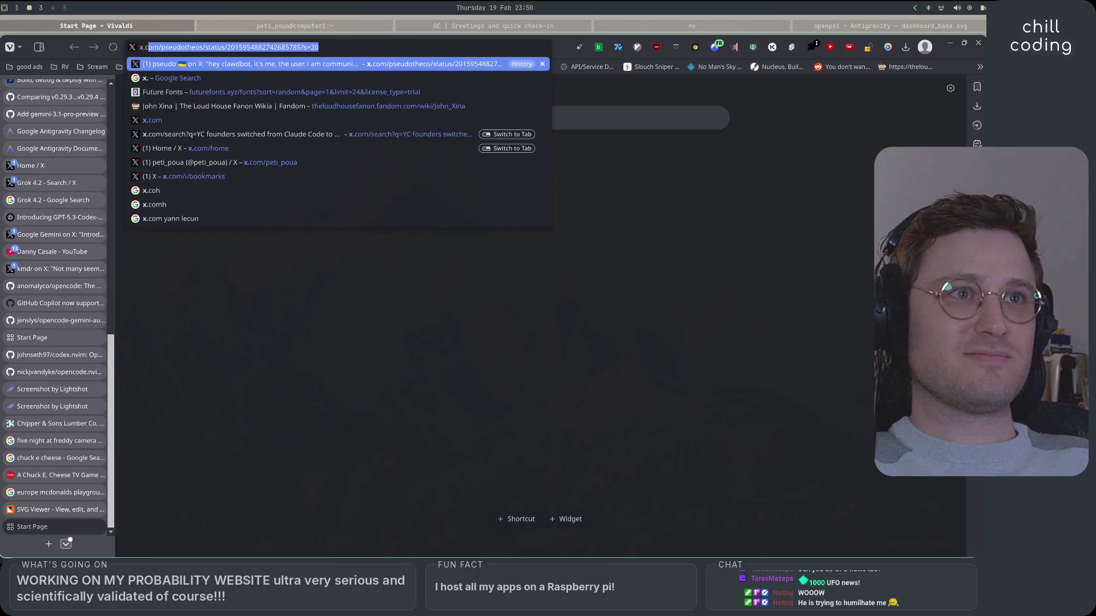
pyautogui.press('Return')
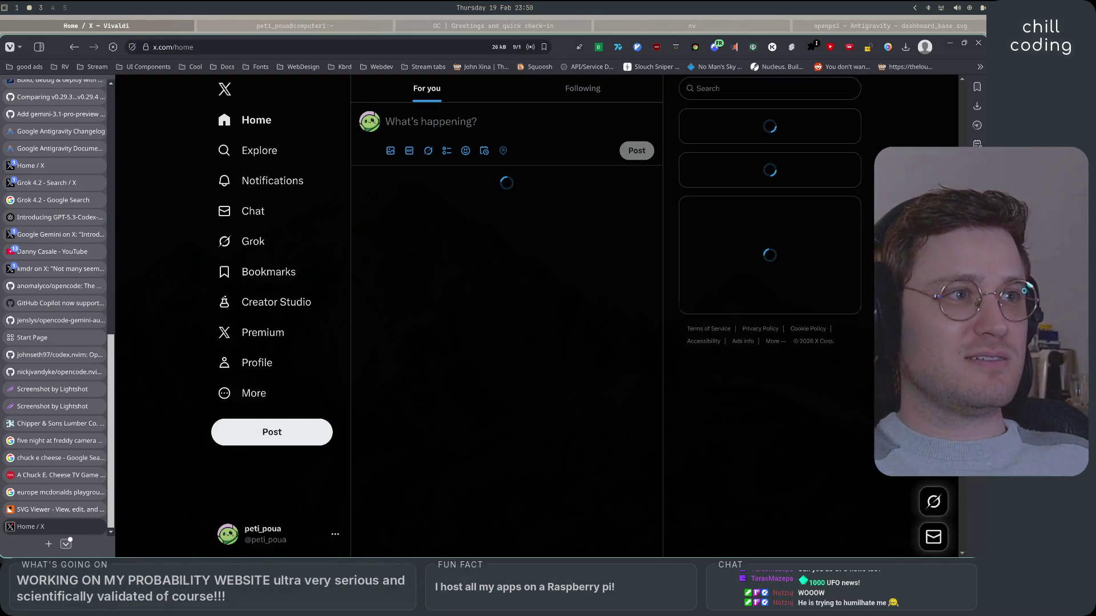
# - Search X for the journalist and browse the posts on their profile
pyautogui.click(705, 88)
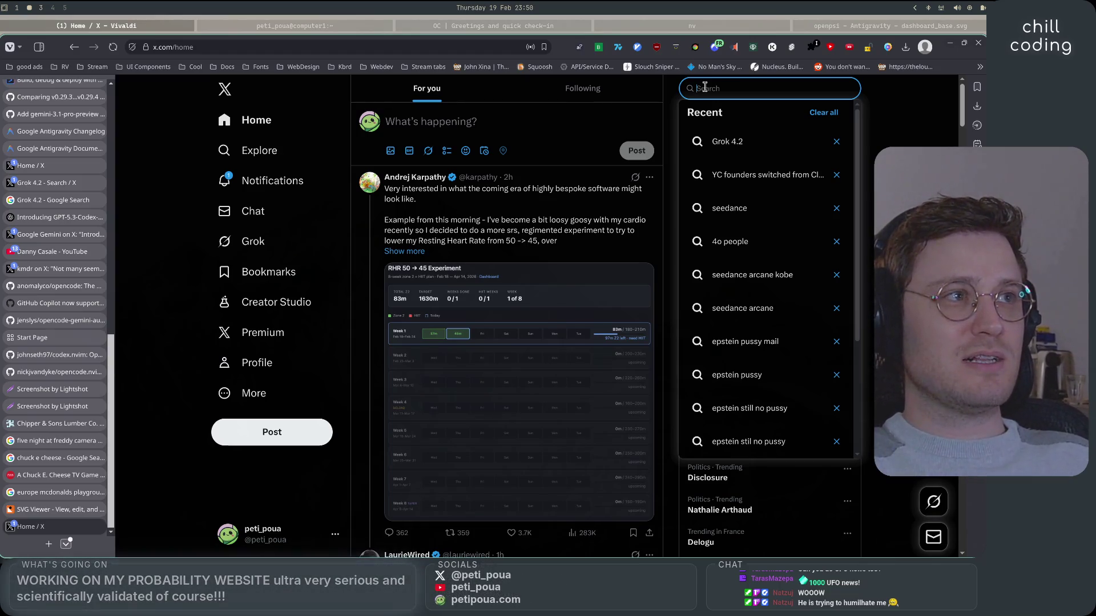
pyautogui.write('ross could')
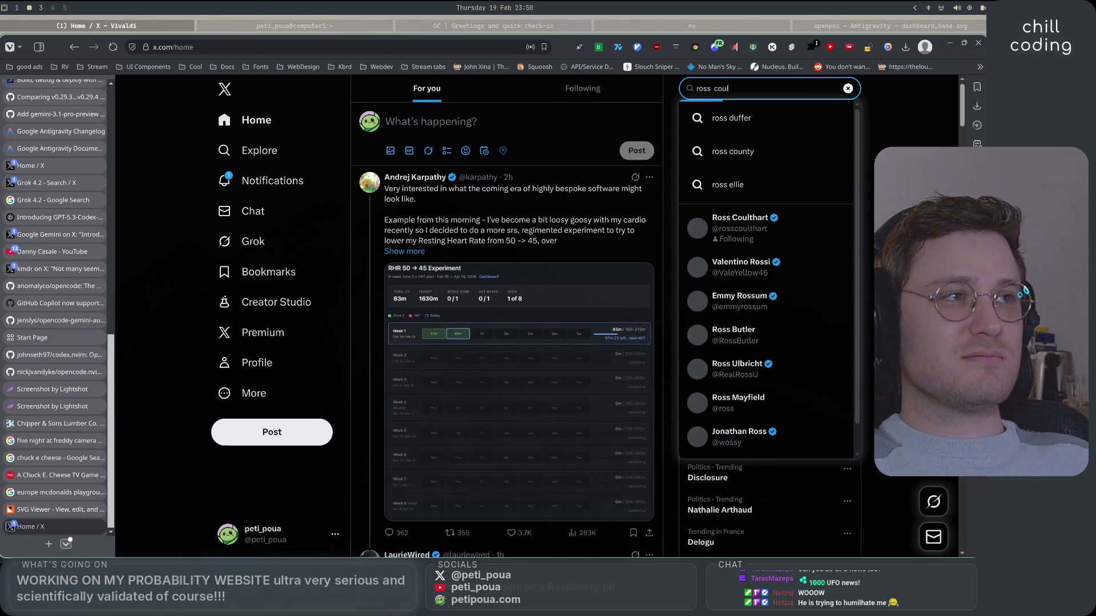
pyautogui.press('BackSpace')
pyautogui.write('thart')
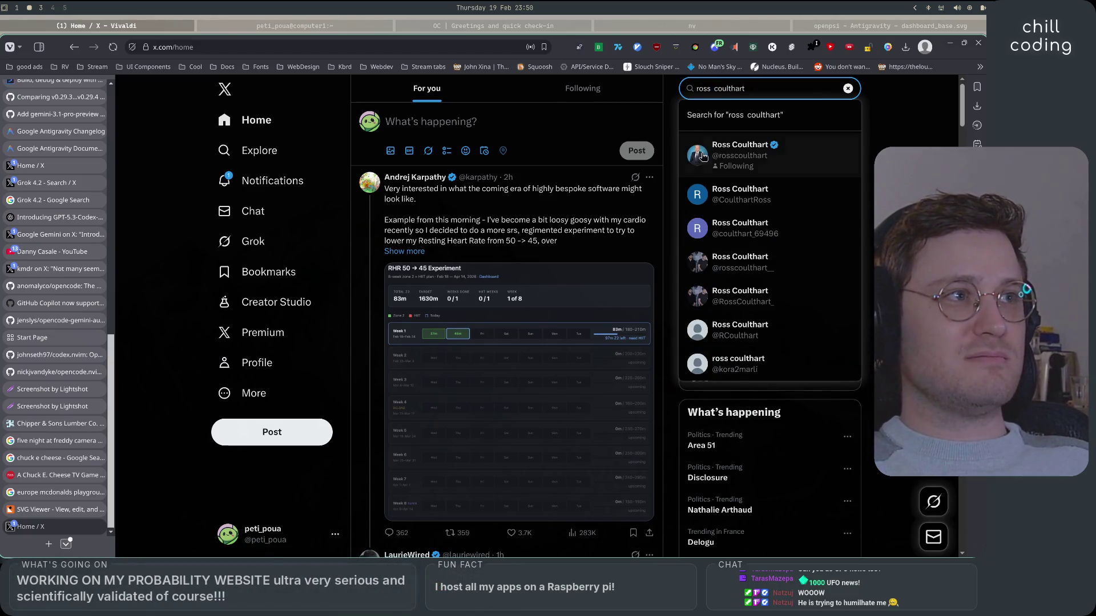
pyautogui.click(742, 153)
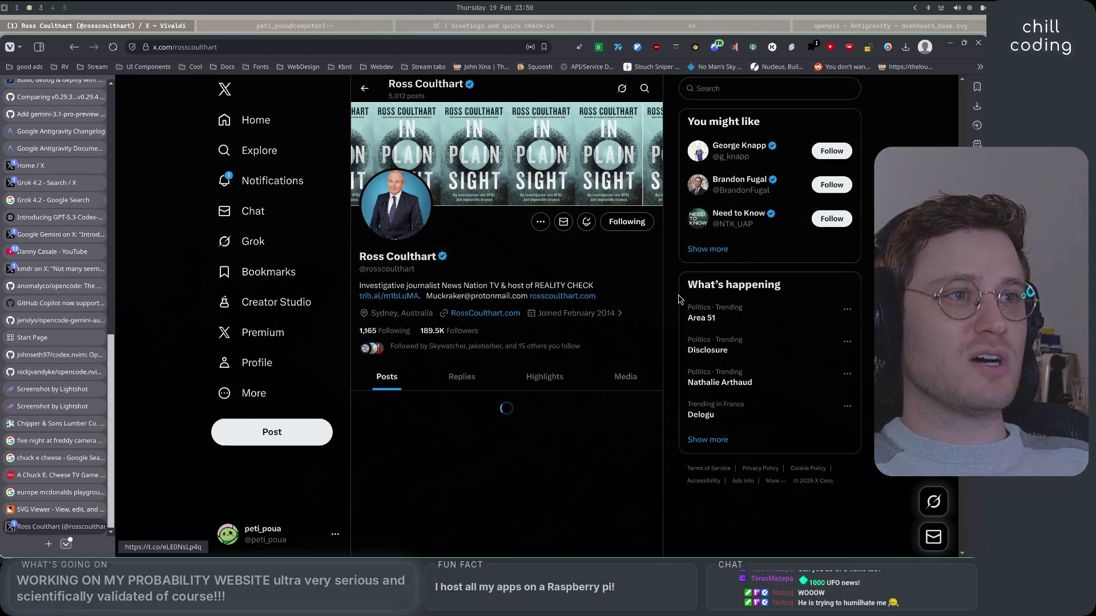
pyautogui.scroll(-4, 661, 312)
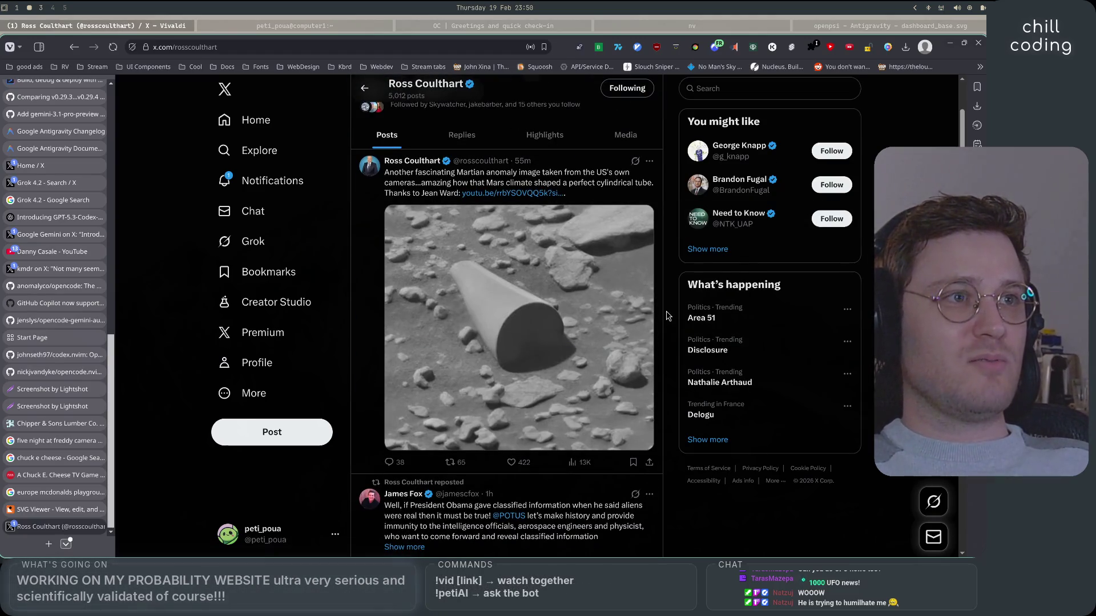
pyautogui.scroll(-6, 666, 316)
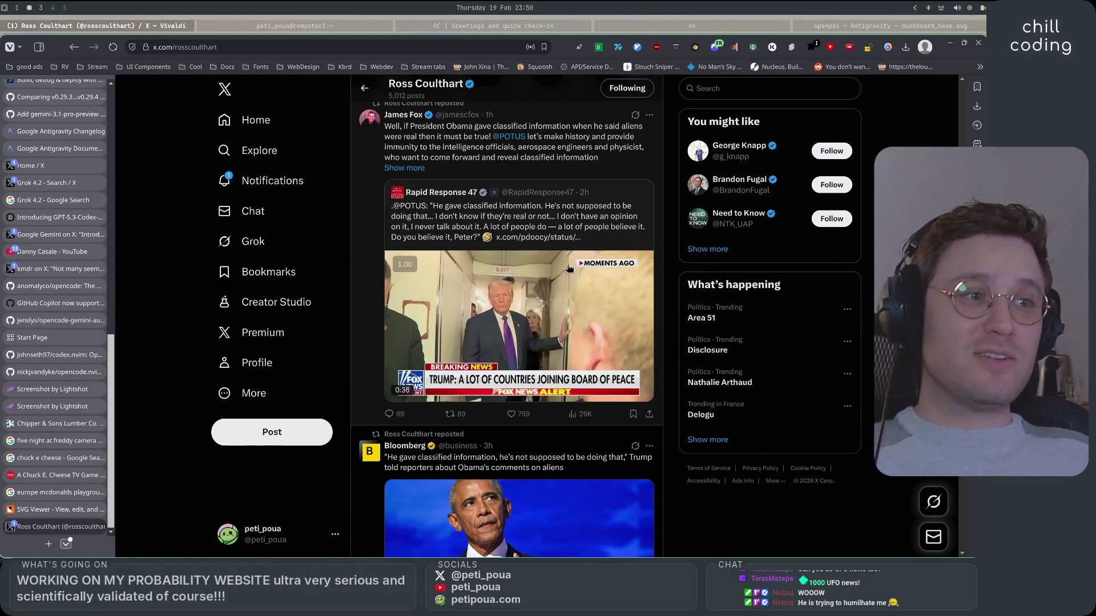
pyautogui.scroll(-4, 576, 251)
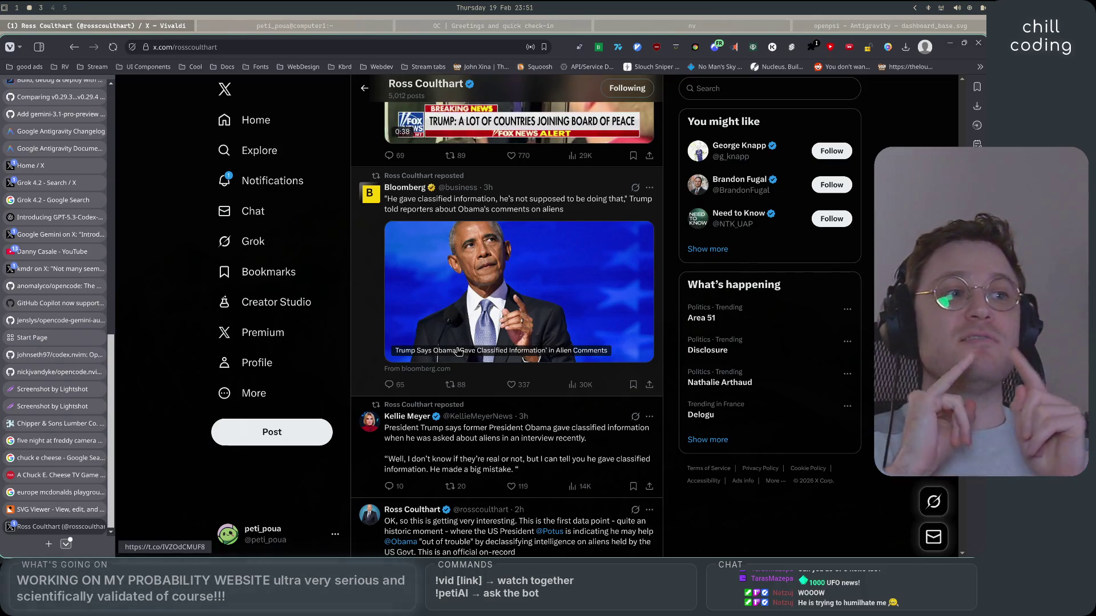
pyautogui.scroll(-7, 458, 352)
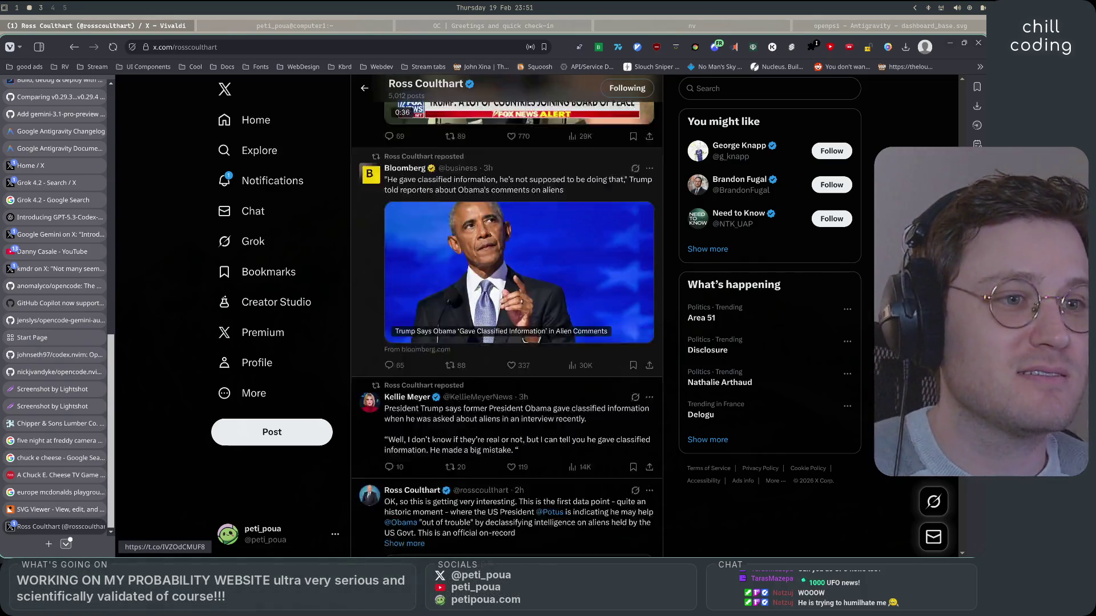
pyautogui.scroll(6, 506, 391)
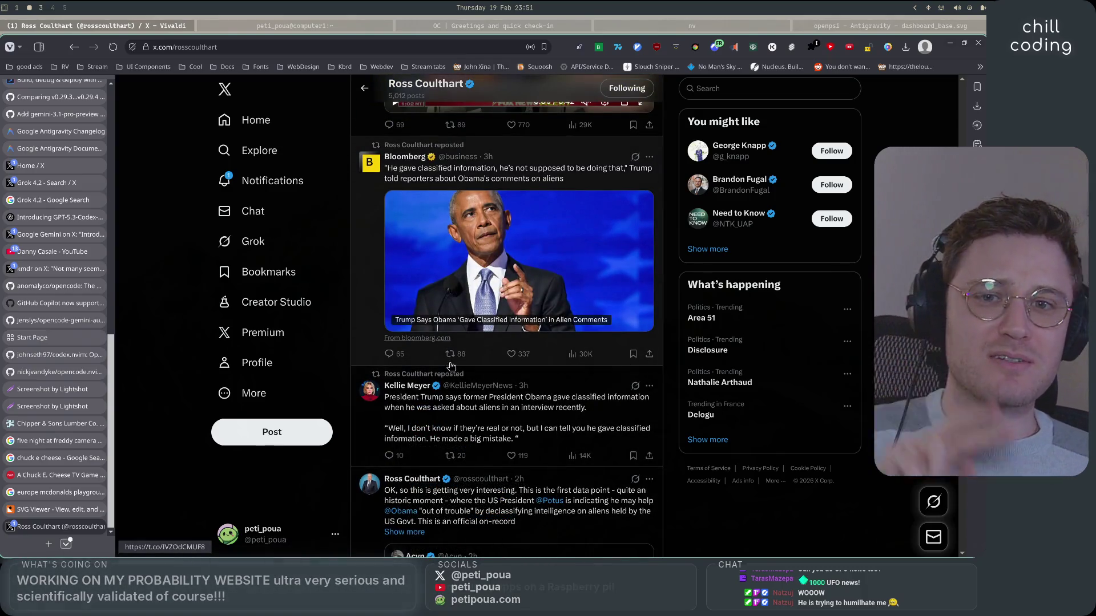
pyautogui.scroll(2, 451, 366)
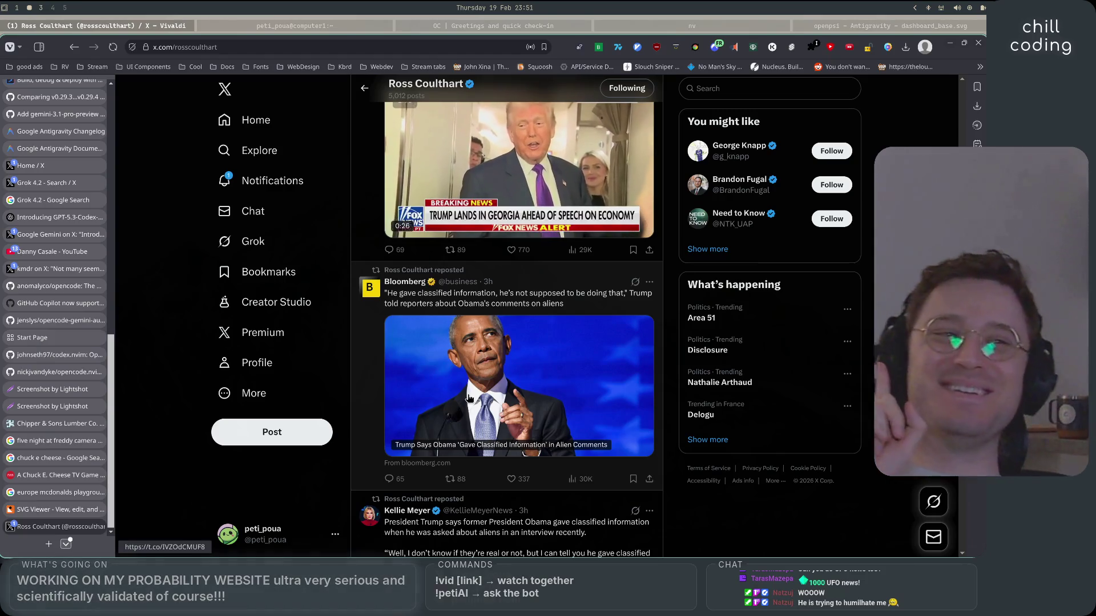
# - Read the linked Bloomberg article on Obama and aliens, then return to the profile feed
pyautogui.click(527, 419)
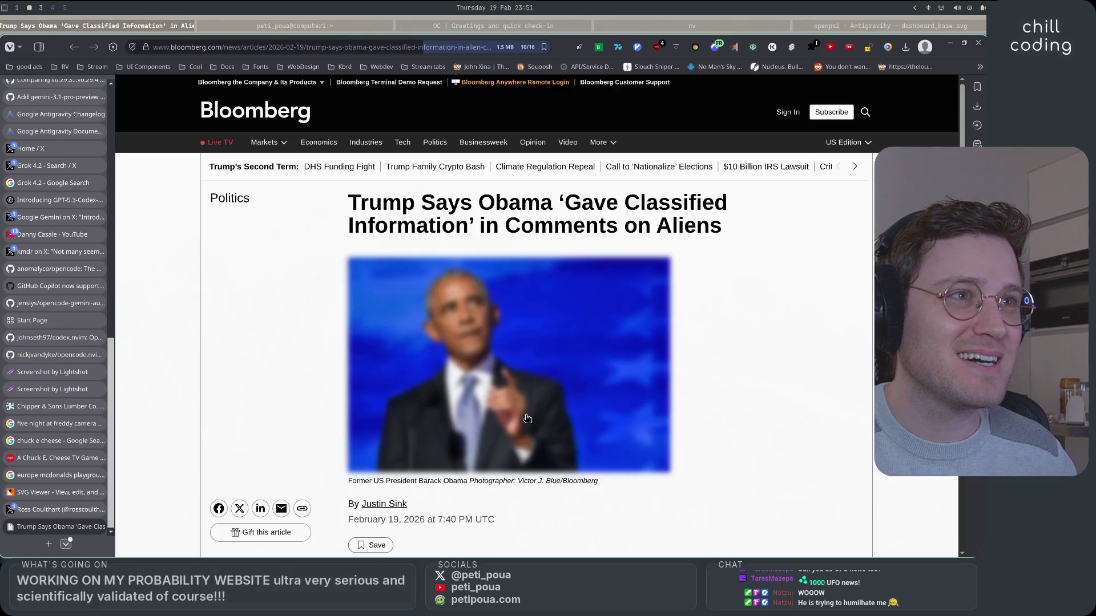
pyautogui.scroll(-5, 527, 419)
pyautogui.scroll(-5, 525, 416)
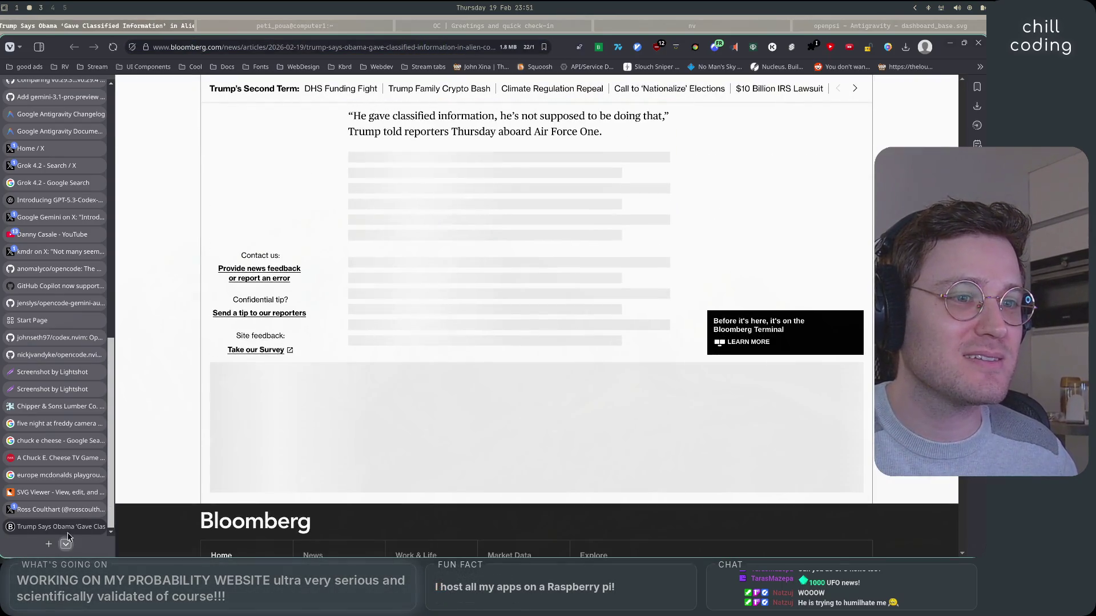
pyautogui.scroll(-4, 526, 416)
pyautogui.click(52, 530)
pyautogui.scroll(-10, 429, 431)
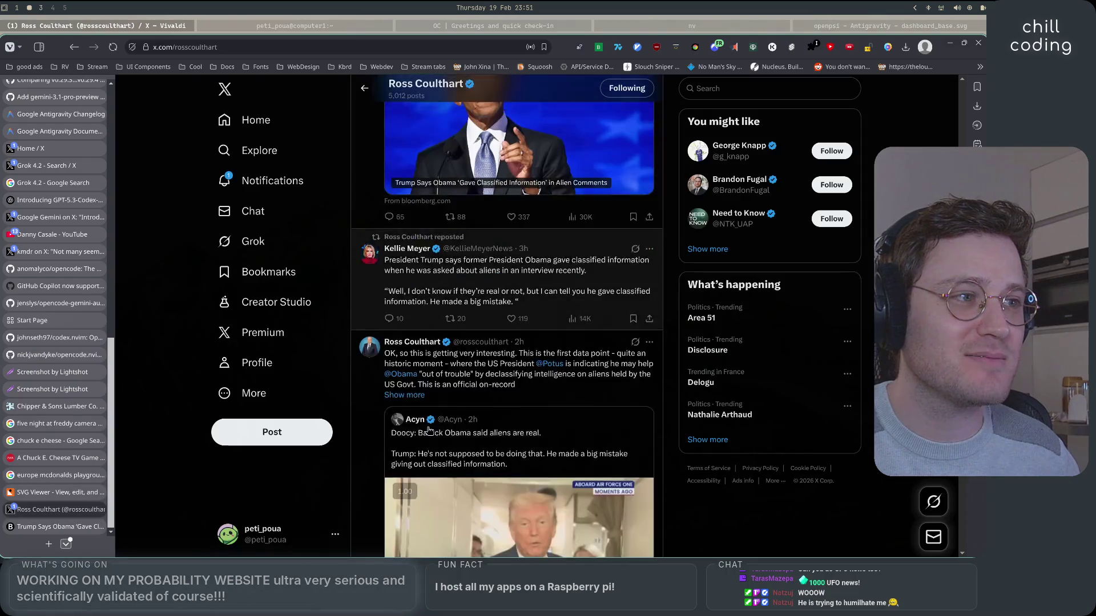
# - Scroll the profile feed and open a post's youtu.be interview link in a new tab
pyautogui.scroll(-15, 430, 431)
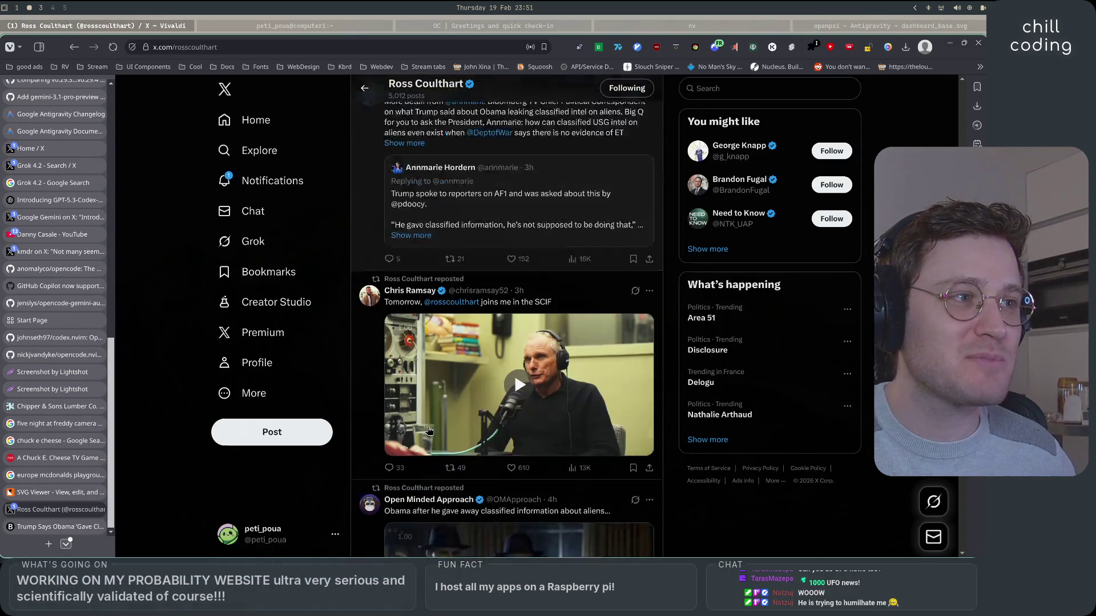
pyautogui.scroll(-15, 429, 431)
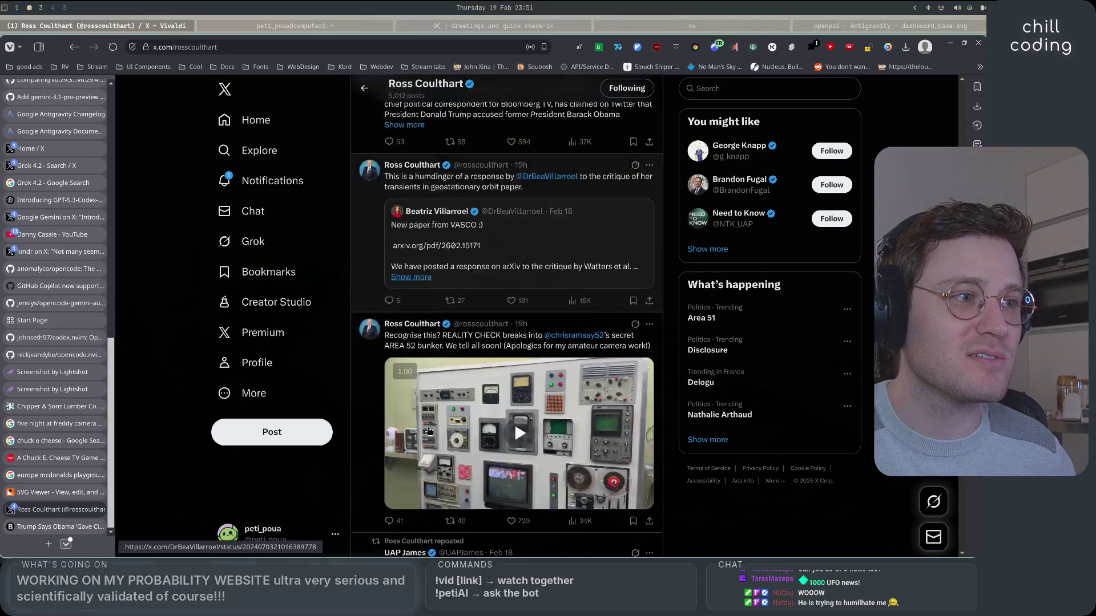
pyautogui.scroll(-8, 429, 431)
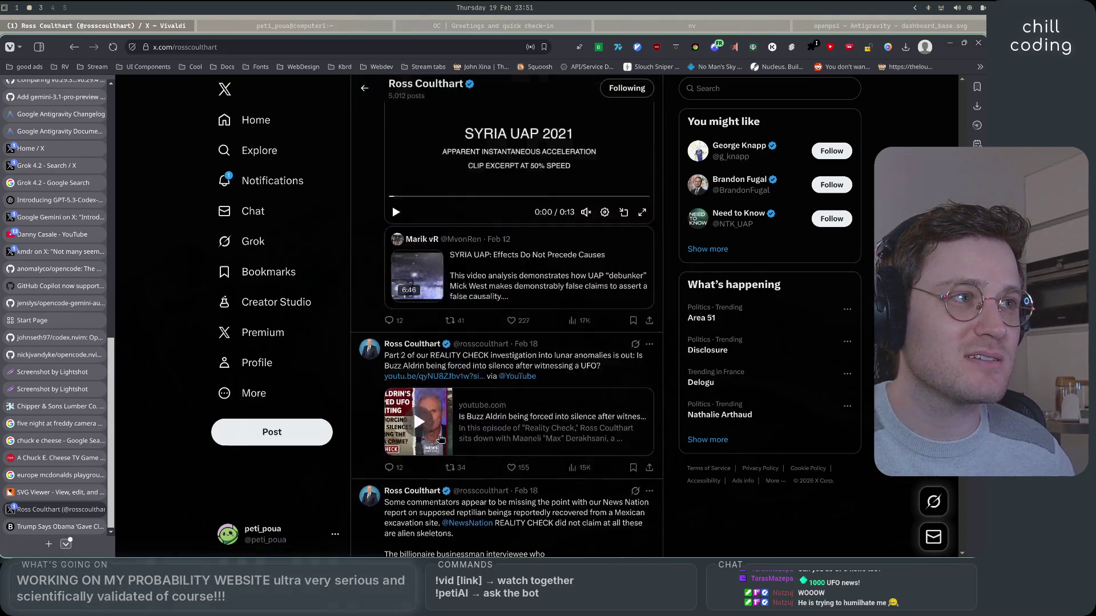
pyautogui.scroll(-12, 447, 434)
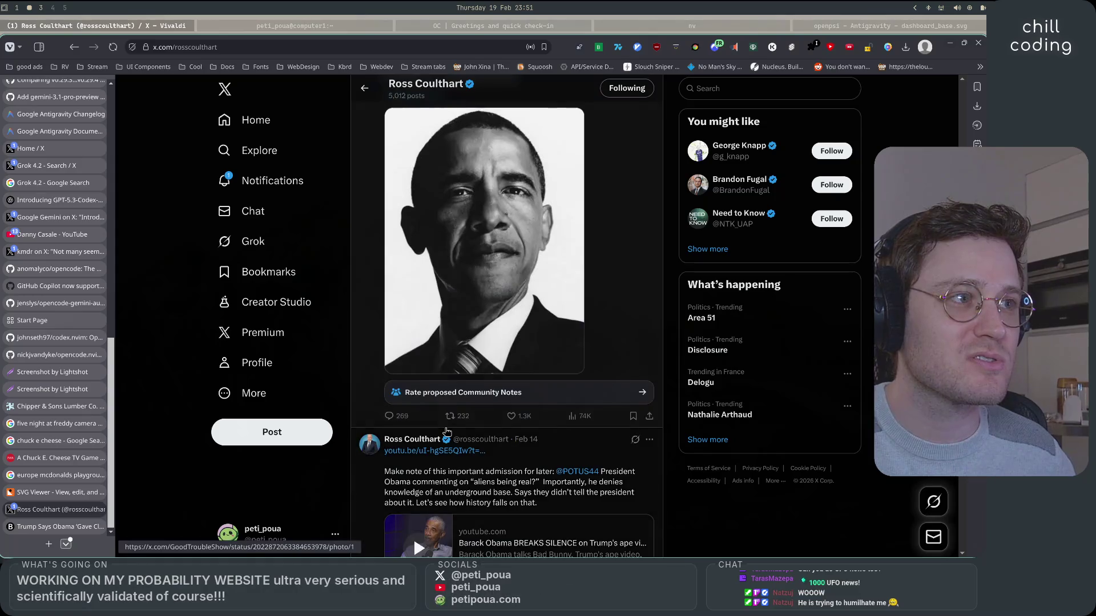
pyautogui.scroll(5, 447, 432)
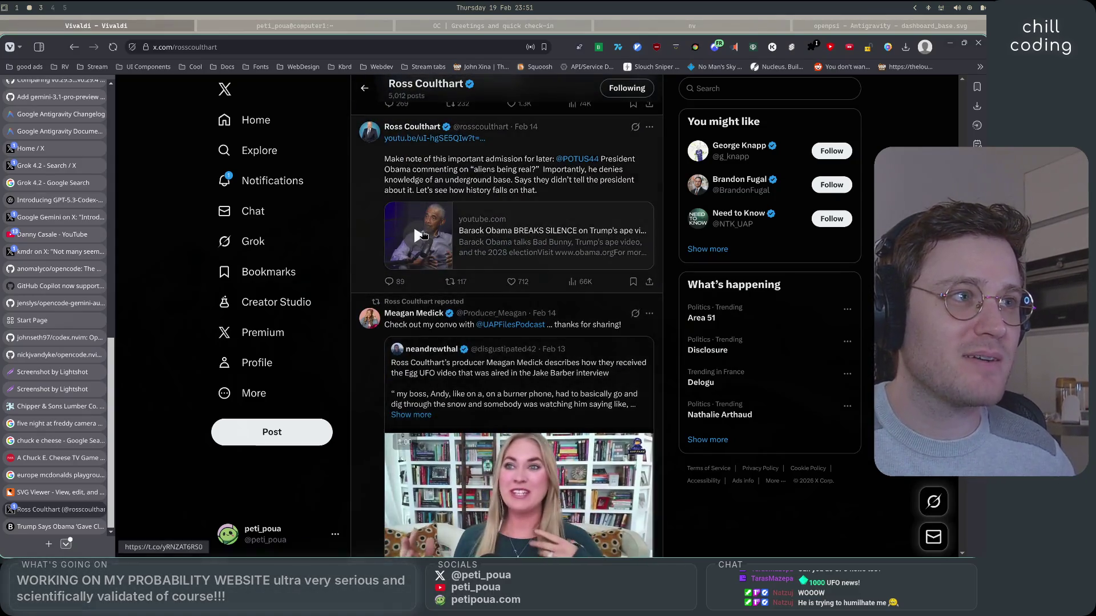
pyautogui.click(434, 351)
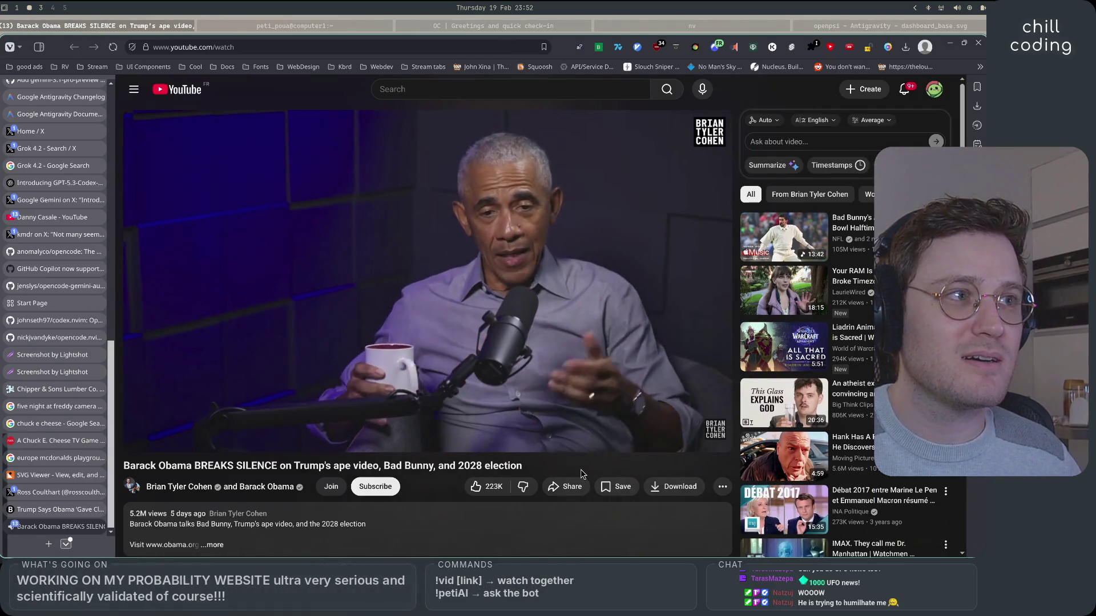
# - Pause the interview video at 44:17
pyautogui.click(559, 297)
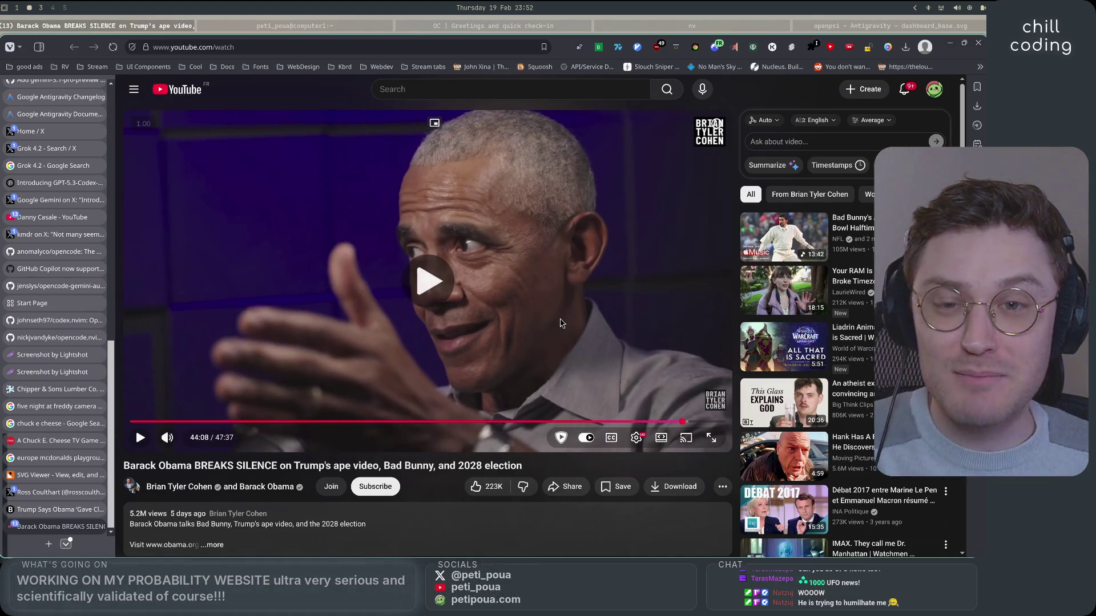
pyautogui.click(560, 323)
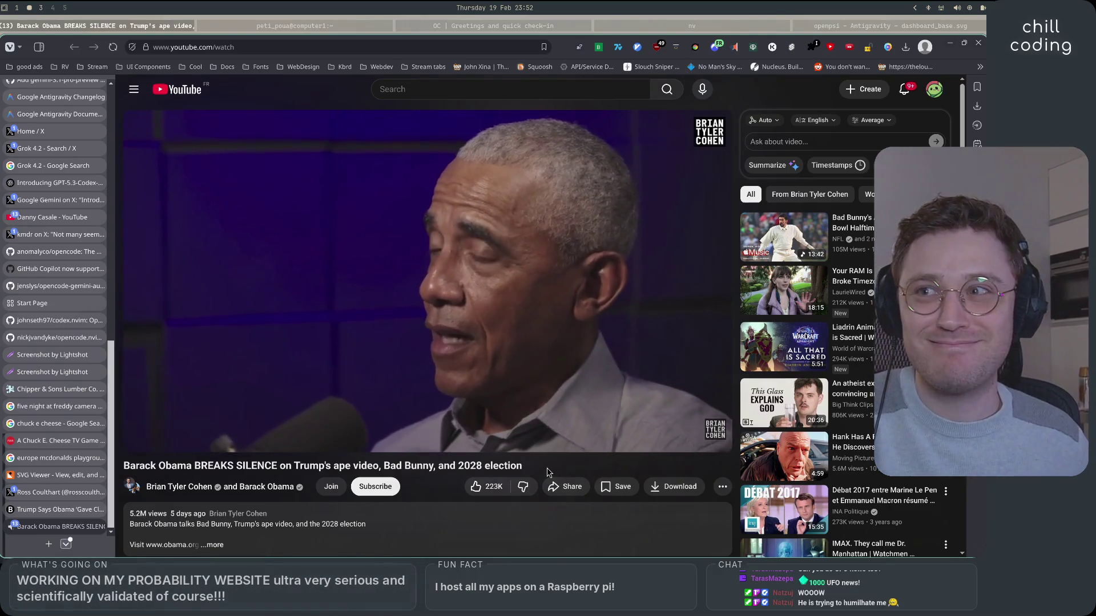
pyautogui.click(528, 238)
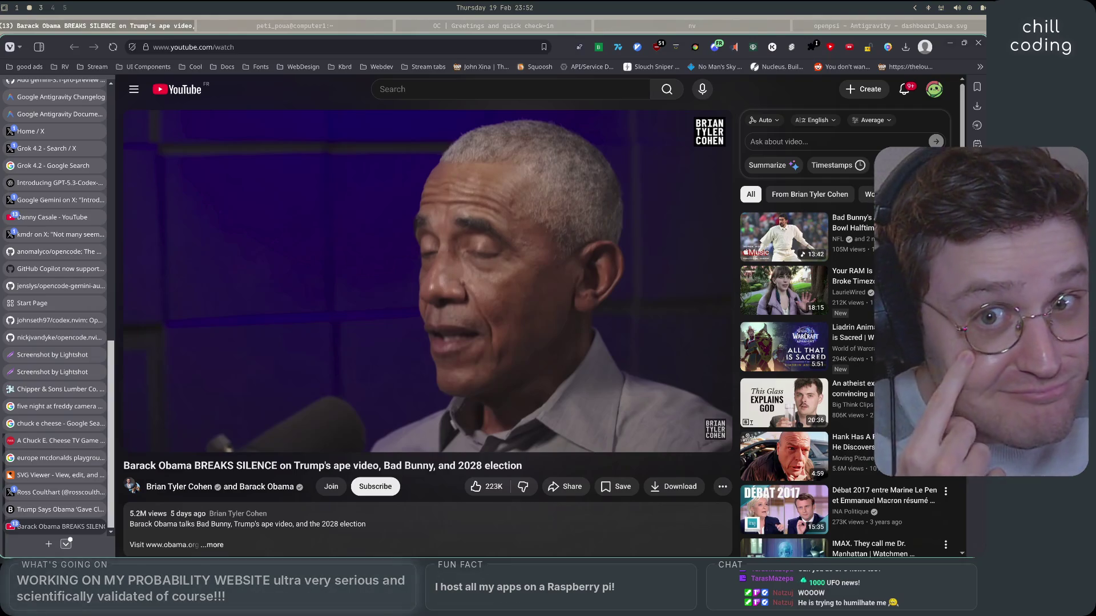
# - Open the YouTube home page in a new tab
pyautogui.moveTo(592, 304)
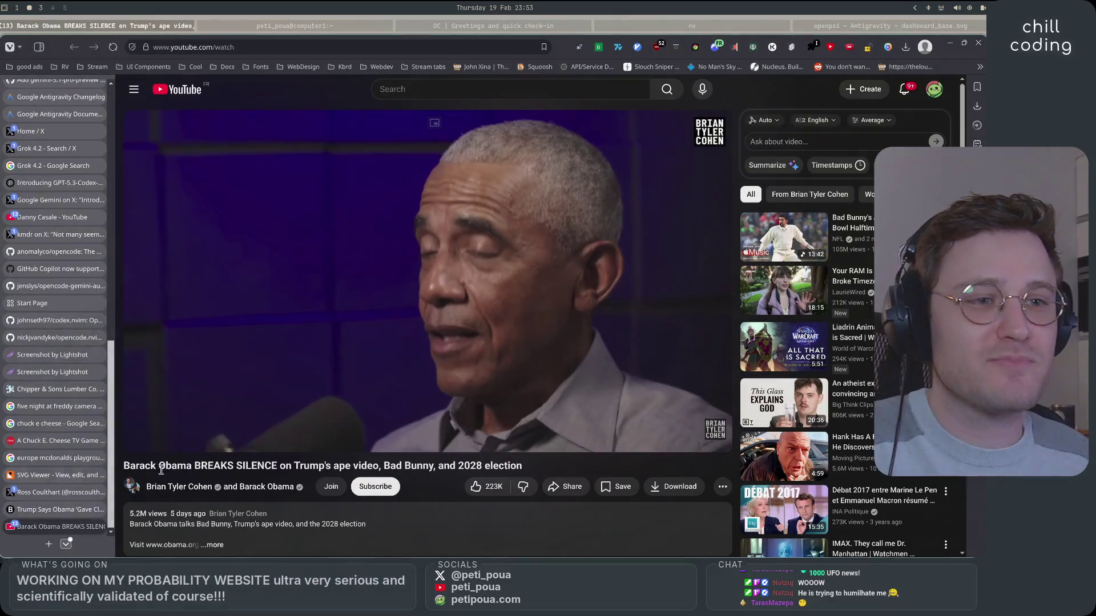
pyautogui.rightClick(178, 89)
pyautogui.click(207, 102)
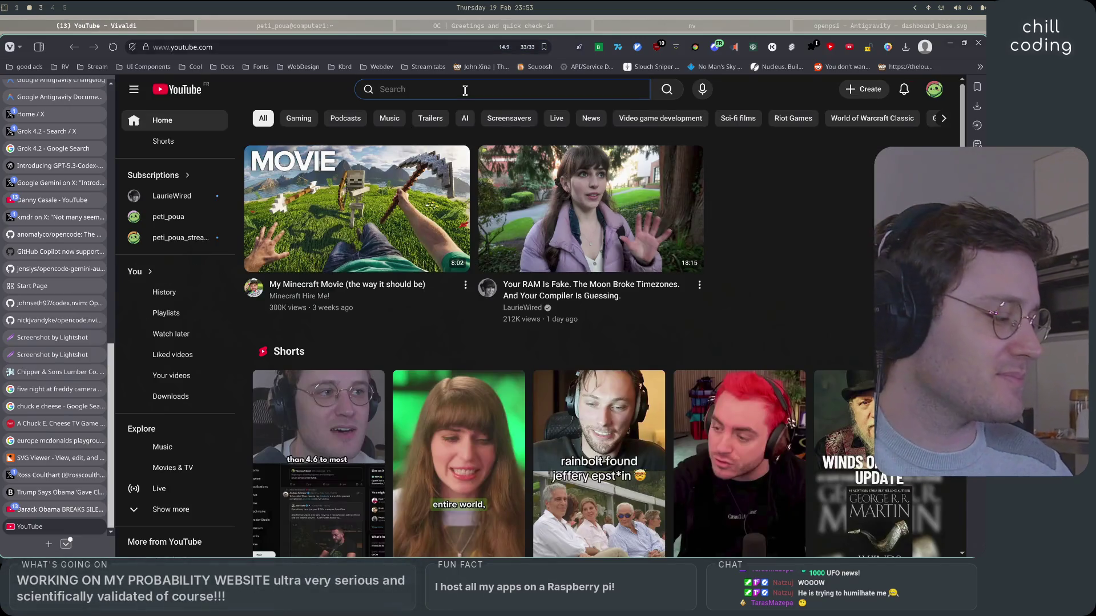
# - Search YouTube for the former president's name plus 'things in the sky'
pyautogui.click(465, 90)
pyautogui.write('barar')
pyautogui.press('BackSpace')
pyautogui.write('ck')
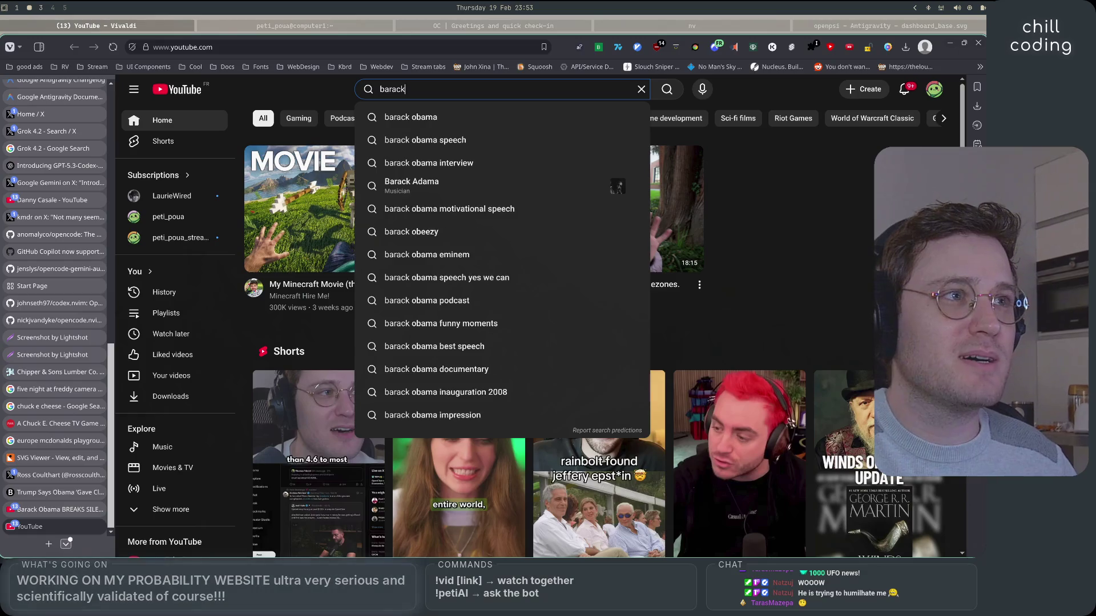
pyautogui.write('b')
pyautogui.press('BackSpace')
pyautogui.press('BackSpace')
pyautogui.press('BackSpace')
pyautogui.write('bama')
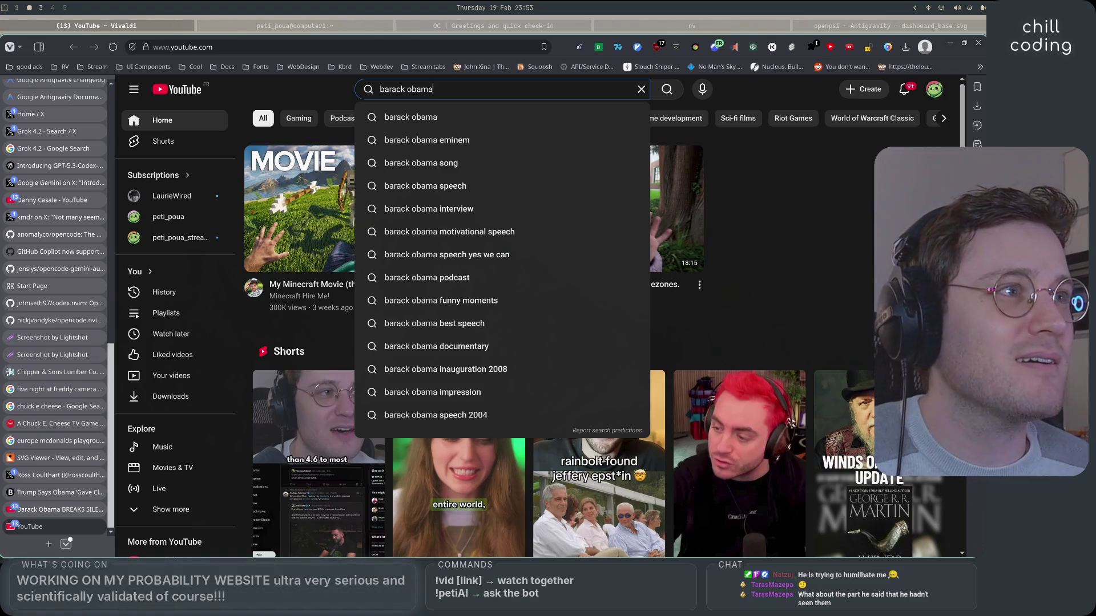
pyautogui.write('ufo')
pyautogui.press('BackSpace')
pyautogui.press('BackSpace')
pyautogui.press('BackSpace')
pyautogui.write('things in the sky')
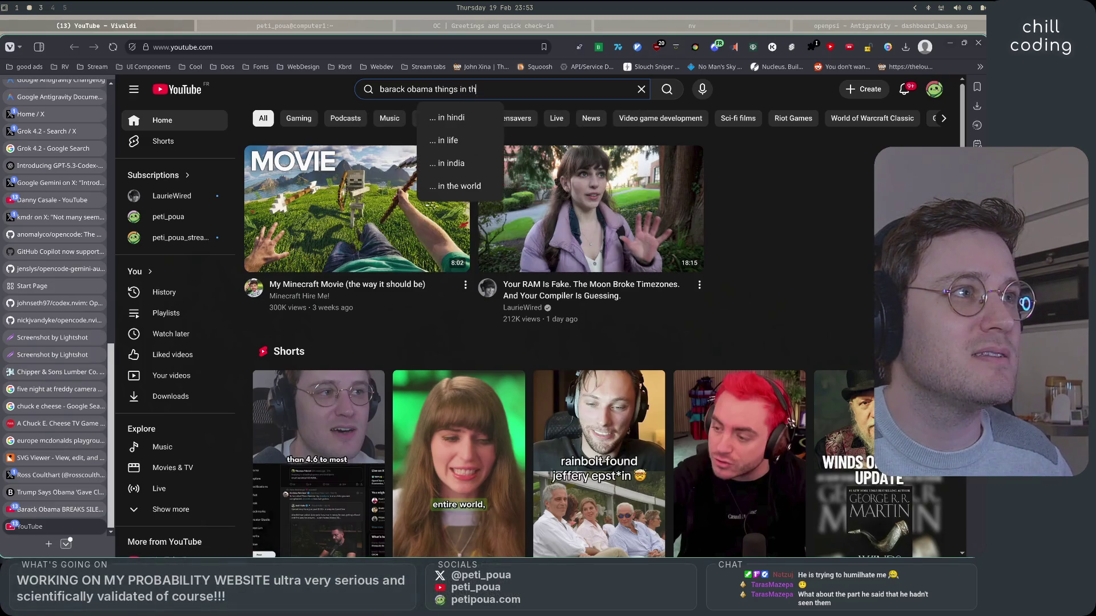
pyautogui.press('Return')
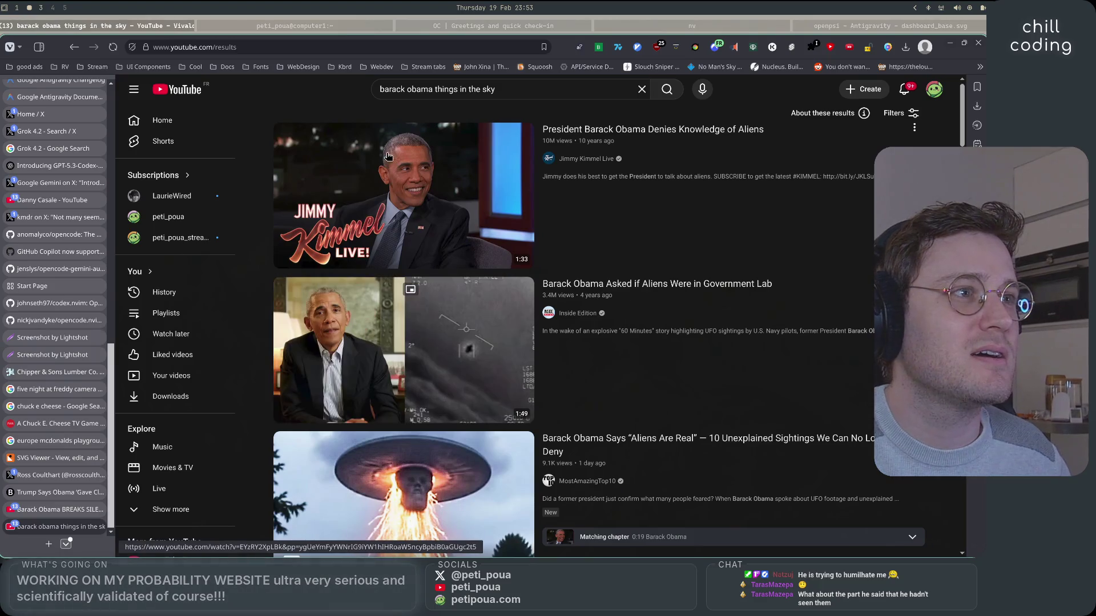
# - Scroll the results and open Inside Edition's video about aliens in a government lab
pyautogui.scroll(-5, 338, 203)
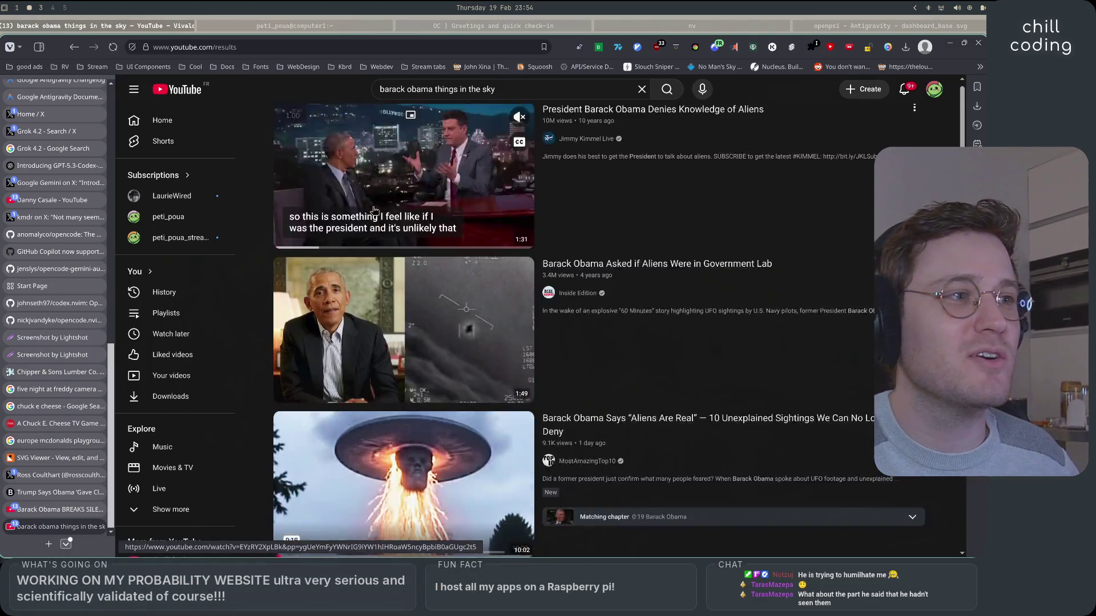
pyautogui.moveTo(337, 204)
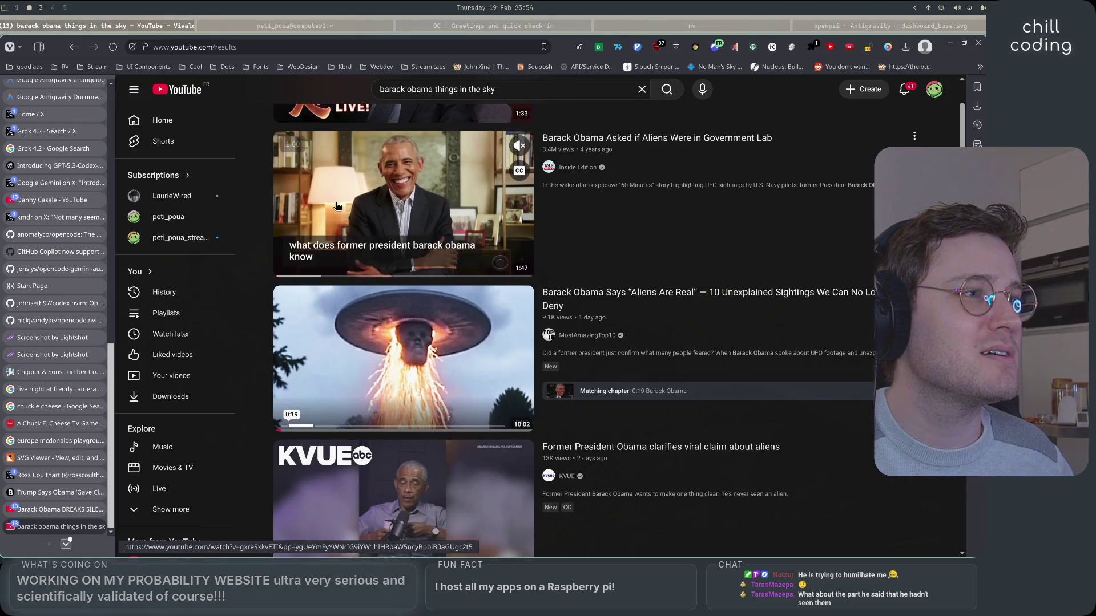
pyautogui.scroll(-10, 337, 204)
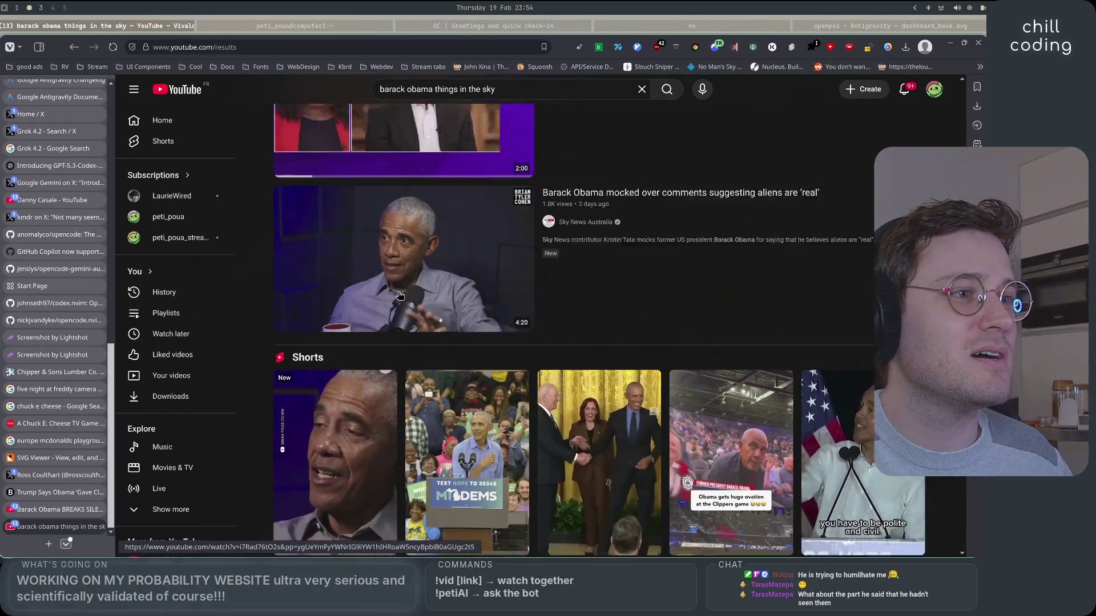
pyautogui.scroll(-2, 398, 259)
pyautogui.scroll(-5, 405, 320)
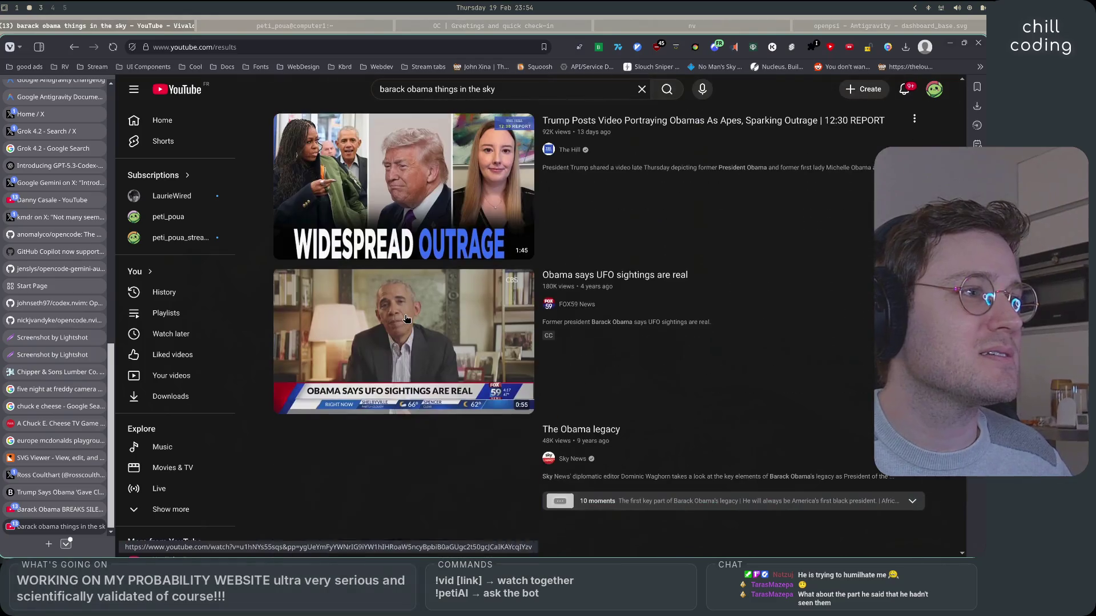
pyautogui.moveTo(405, 320)
pyautogui.scroll(-5, 419, 363)
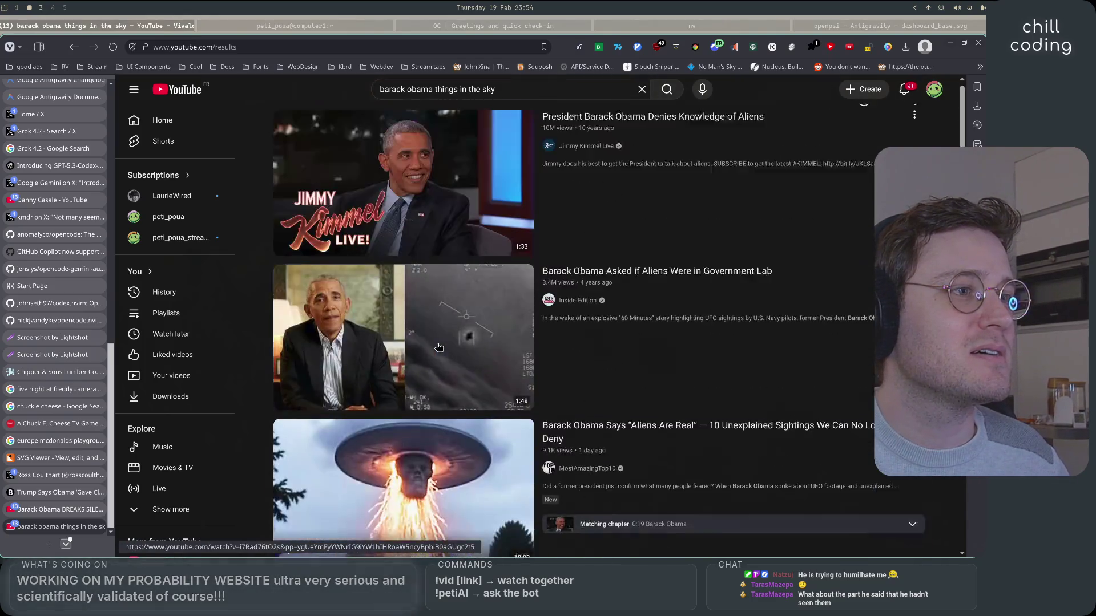
pyautogui.click(418, 363)
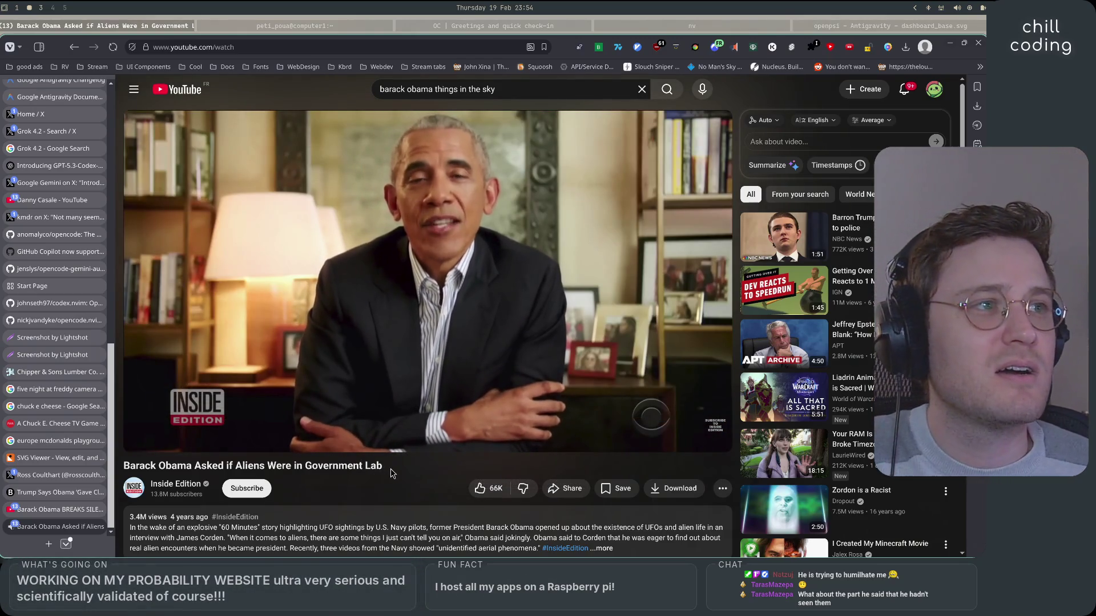
# - Play the Inside Edition video, jump ahead to 0:29, and pause it at 1:07
pyautogui.click(374, 319)
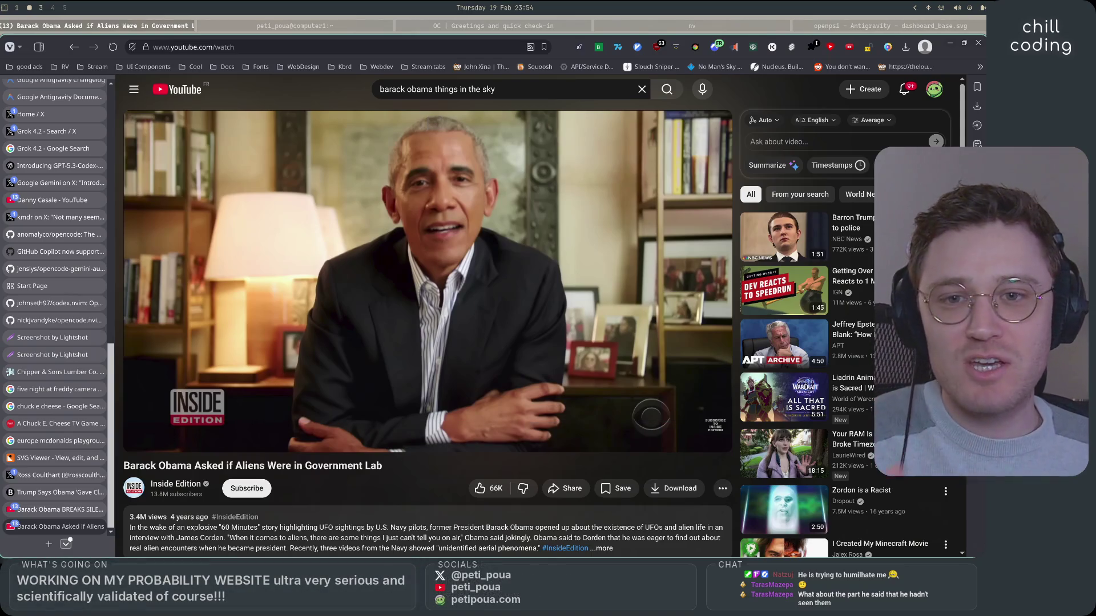
pyautogui.click(414, 342)
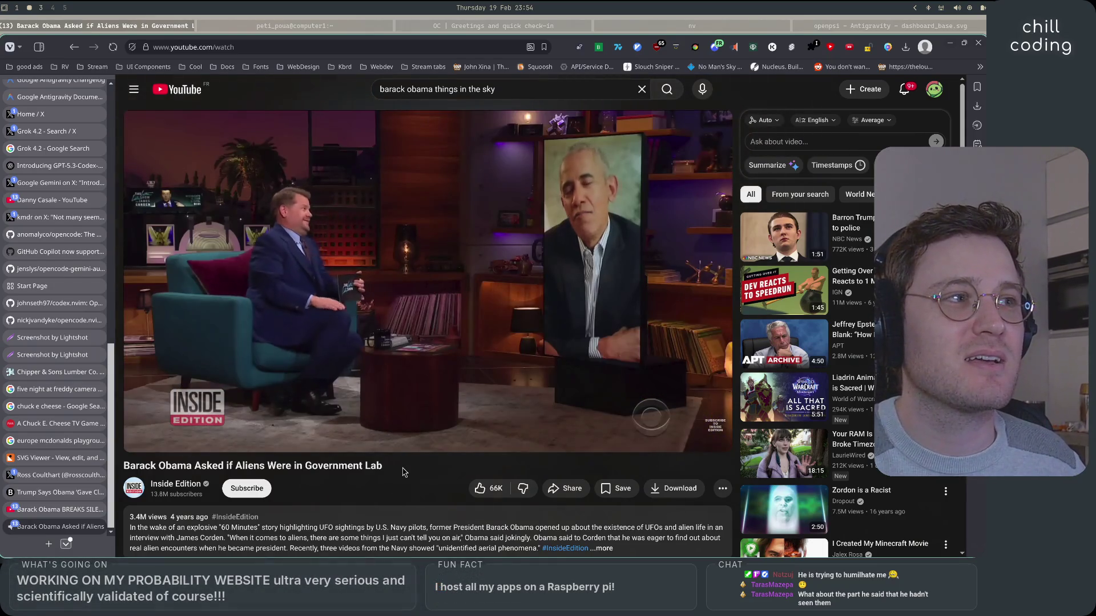
pyautogui.click(328, 313)
pyautogui.click(356, 291)
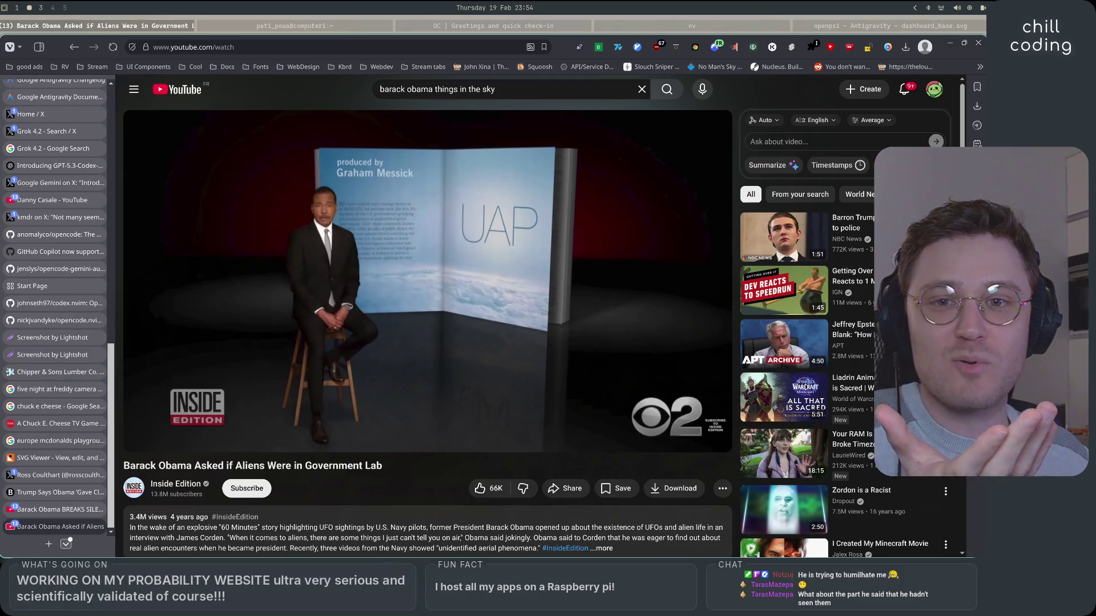
pyautogui.press('space')
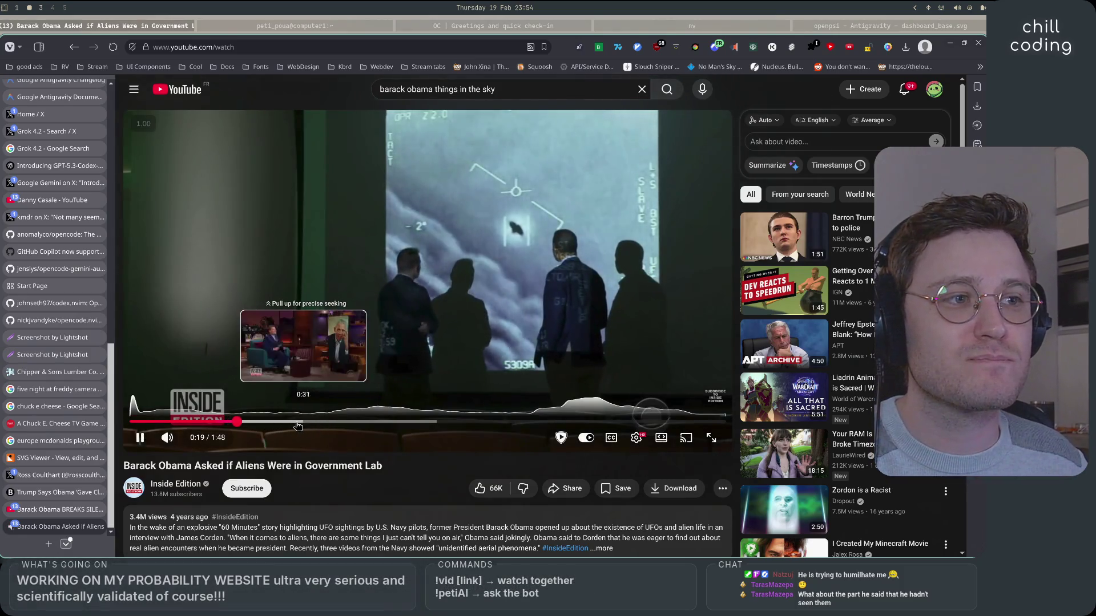
pyautogui.click(293, 423)
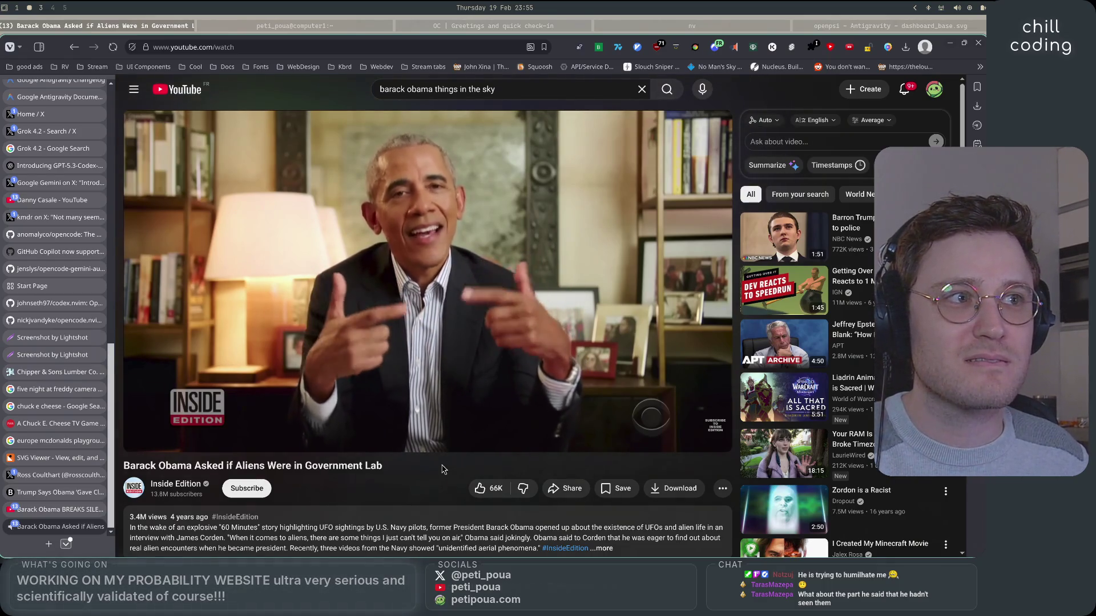
pyautogui.click(388, 311)
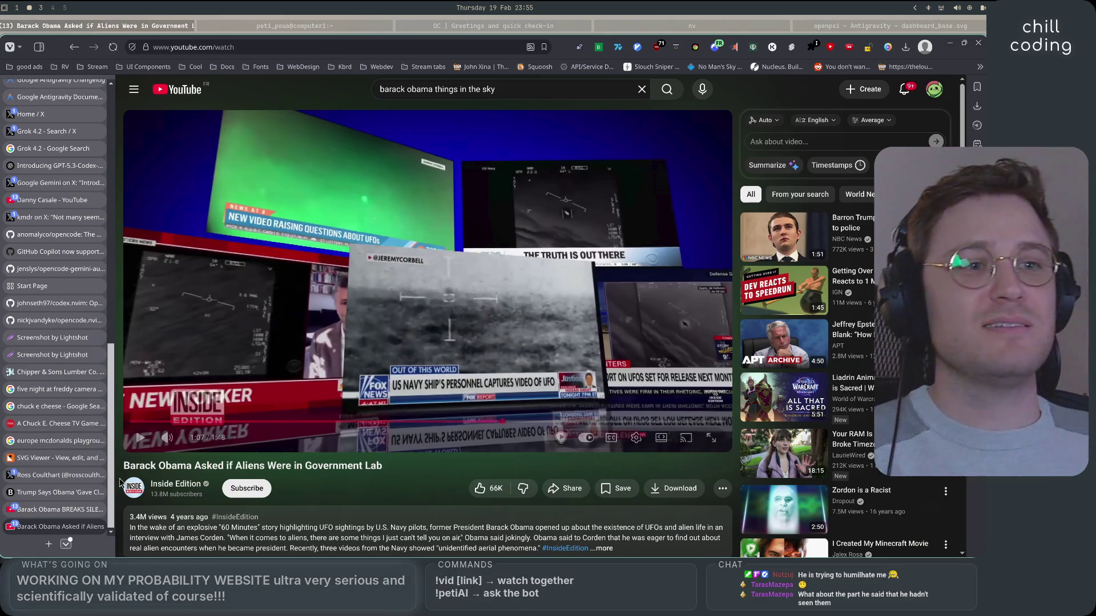
# - On the journalist's X profile, scroll to the reposted Fox News clip and play it fullscreen
pyautogui.click(60, 475)
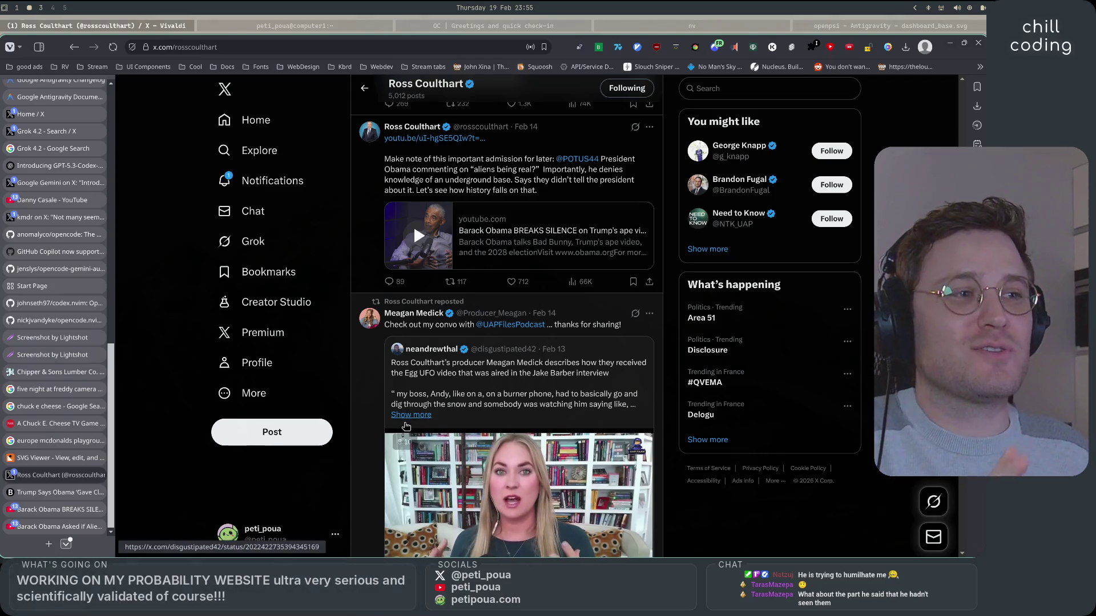
pyautogui.scroll(2, 413, 398)
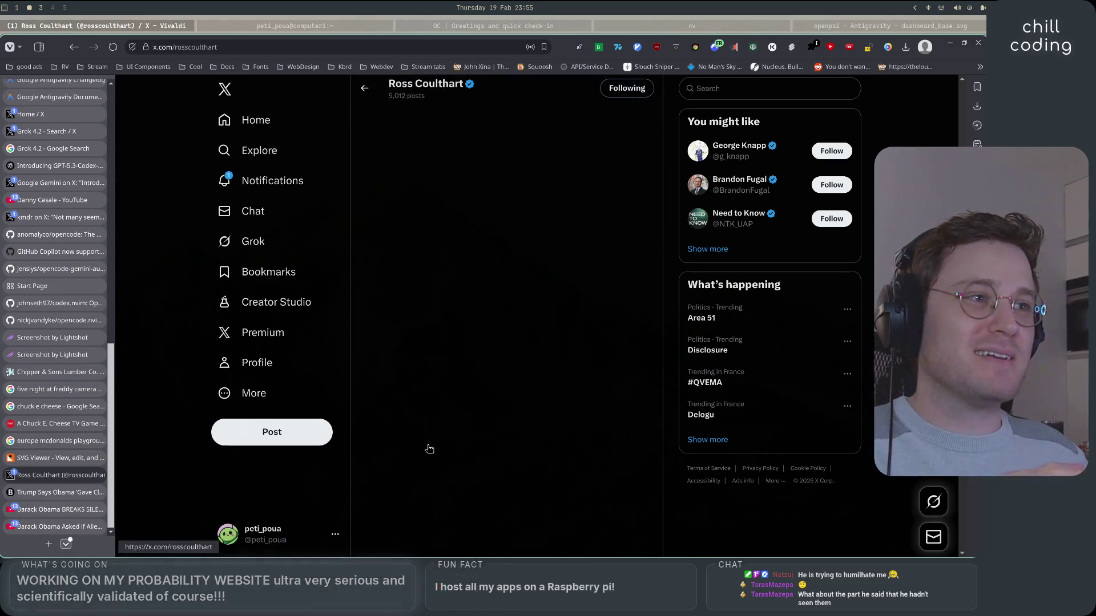
pyautogui.scroll(-10, 430, 447)
pyautogui.scroll(-4, 429, 448)
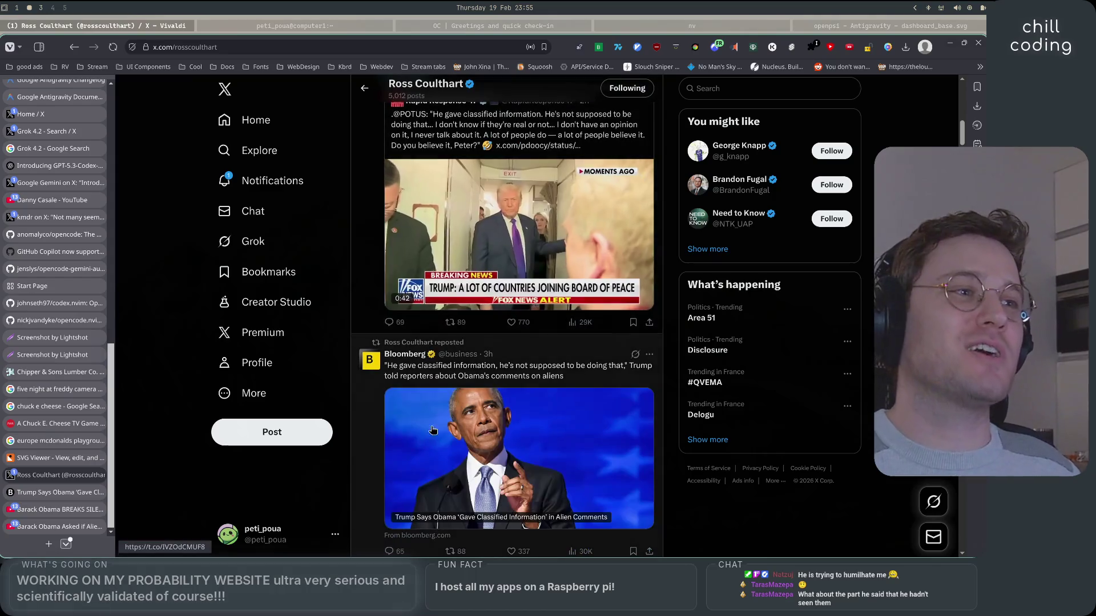
pyautogui.scroll(2, 479, 281)
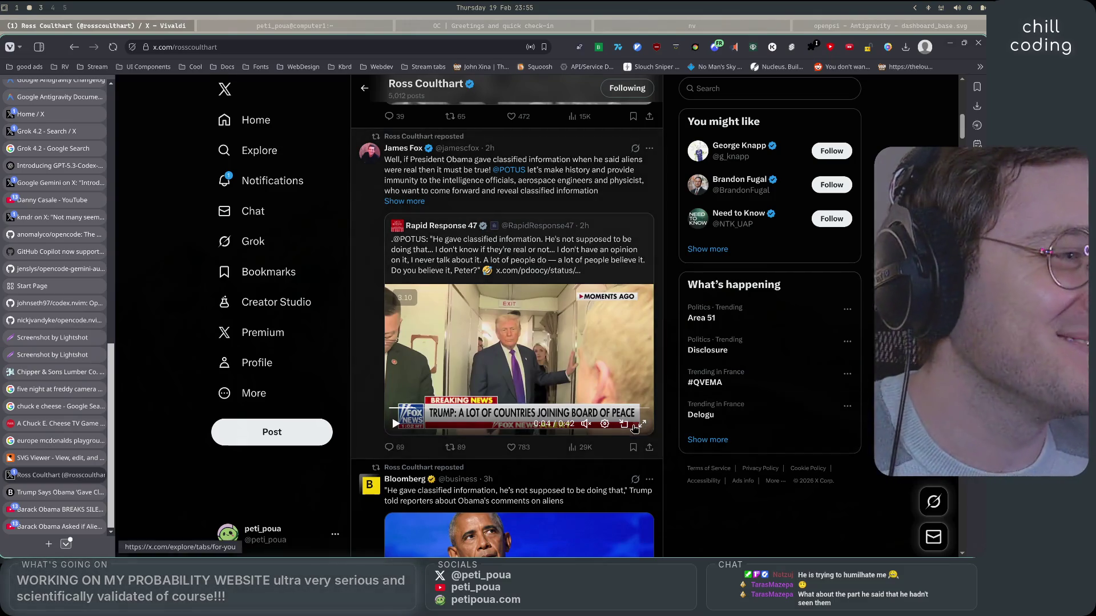
pyautogui.click(642, 423)
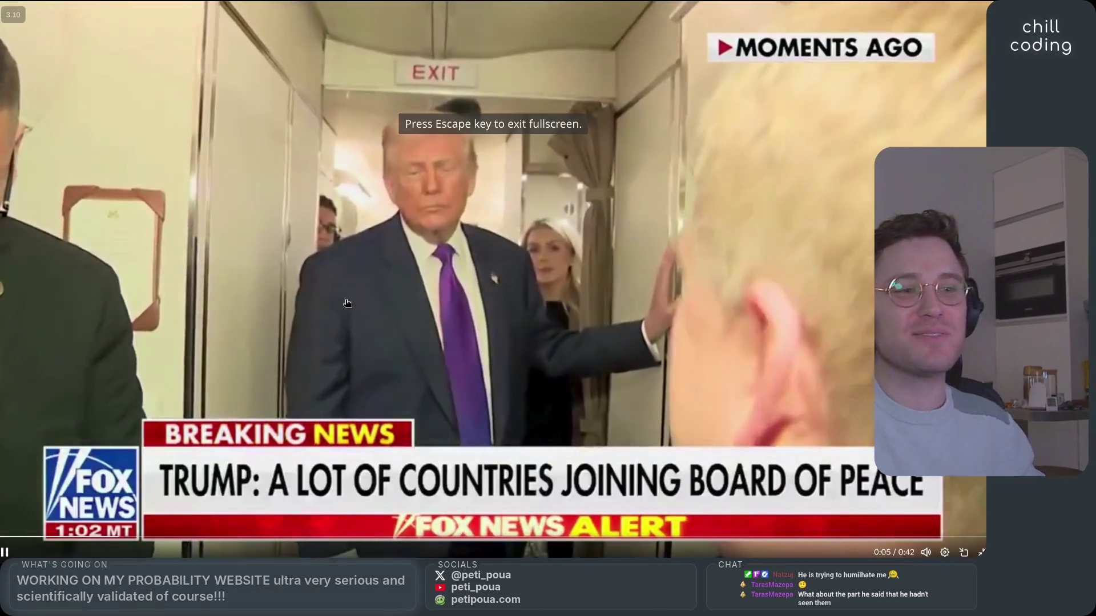
# - Set the Fox News clip's playback speed to 1x
pyautogui.click(347, 303)
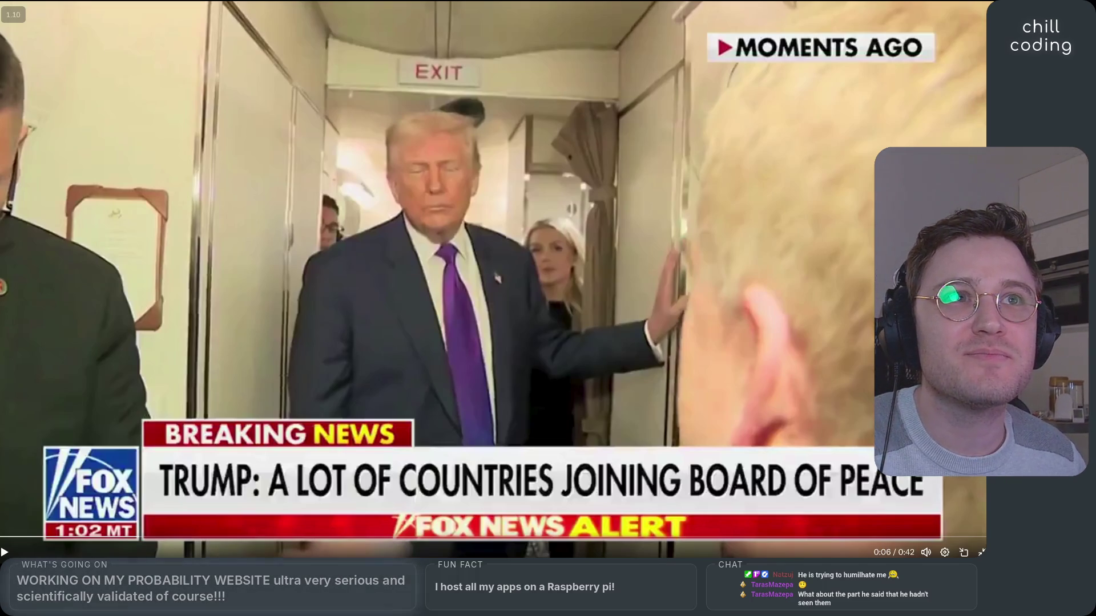
pyautogui.click(943, 552)
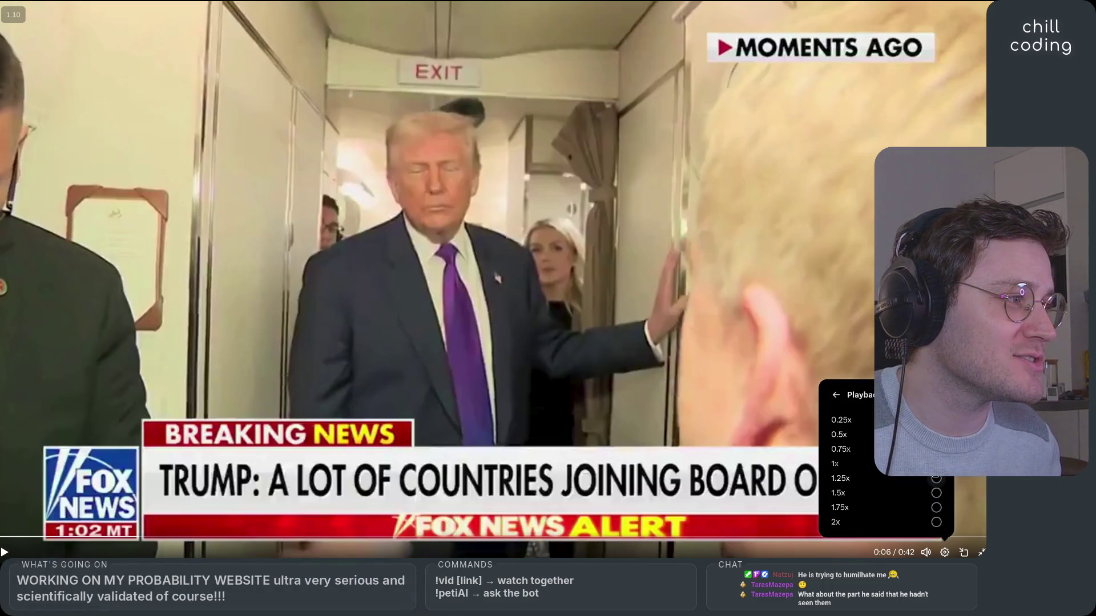
pyautogui.click(856, 464)
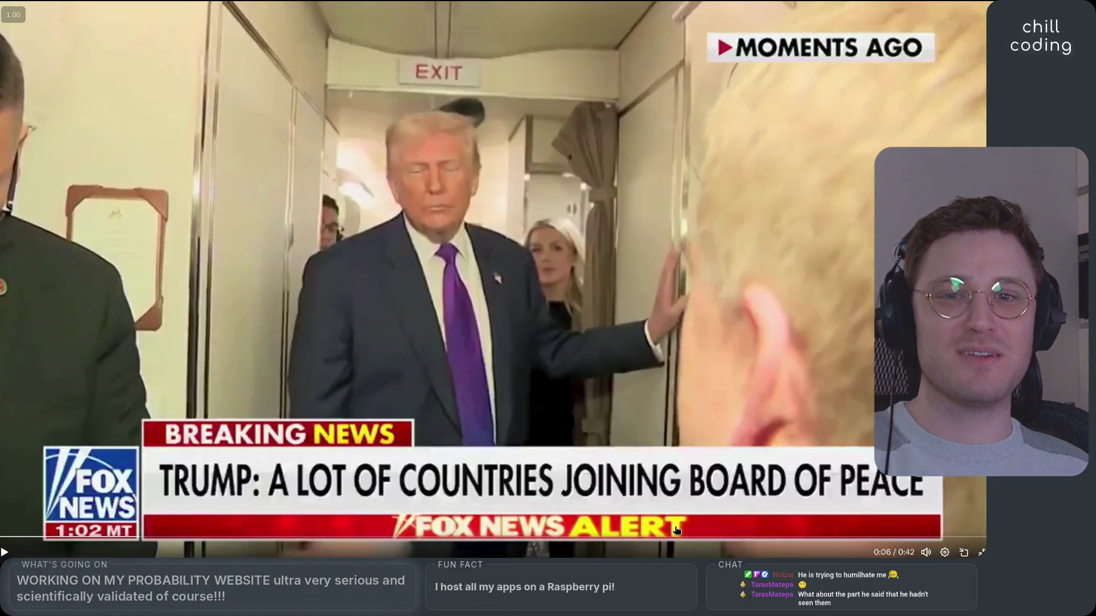
# - Watch the clip, pausing and resuming, then exit fullscreen back to the timeline
pyautogui.click(676, 530)
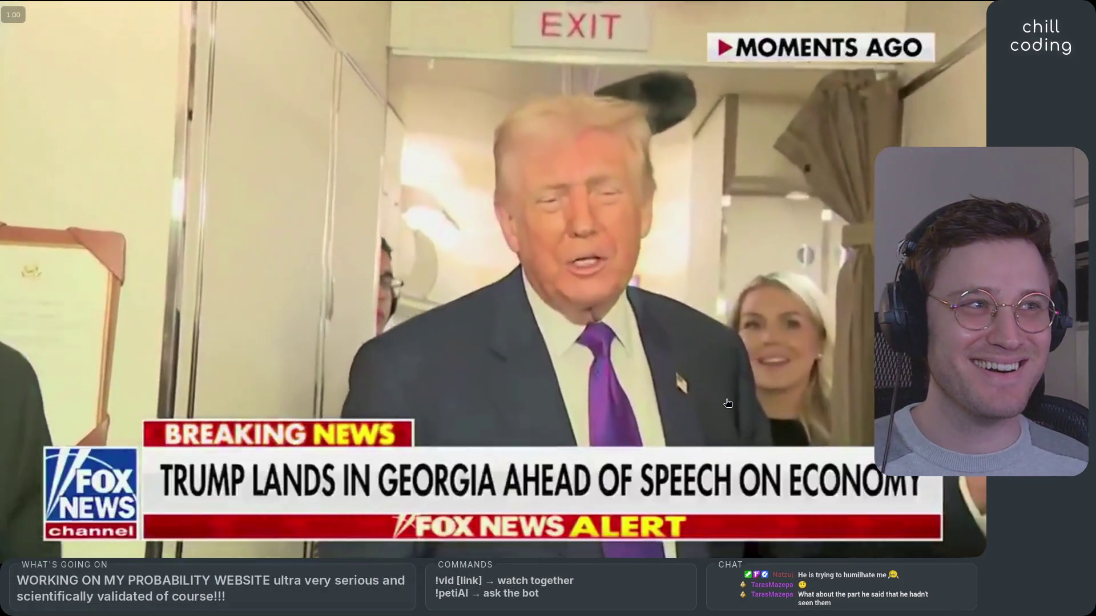
pyautogui.click(728, 403)
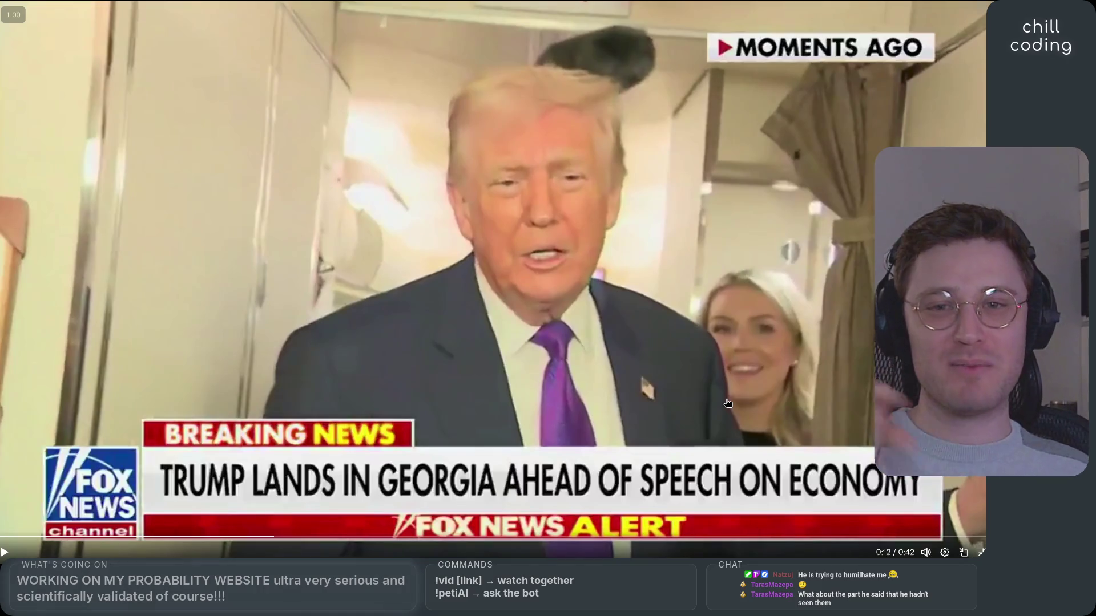
pyautogui.click(727, 404)
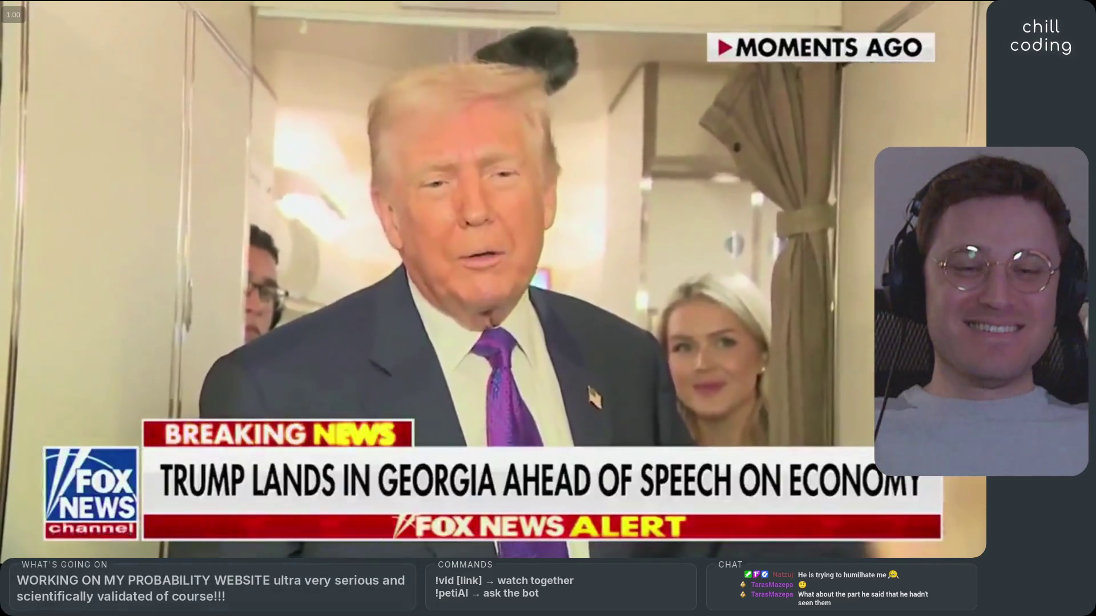
pyautogui.press('space')
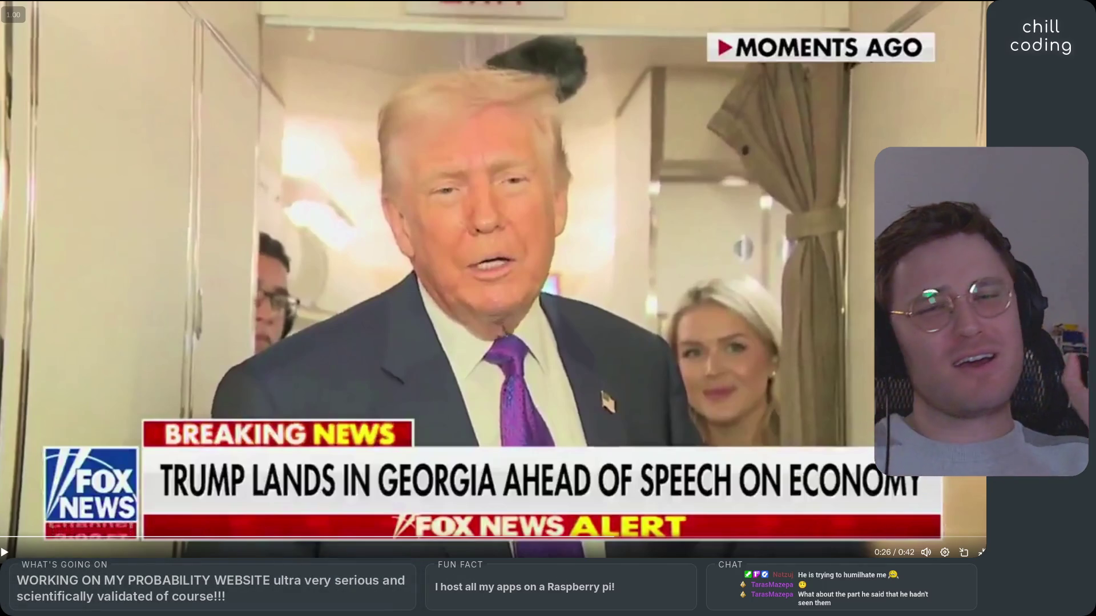
pyautogui.press('space')
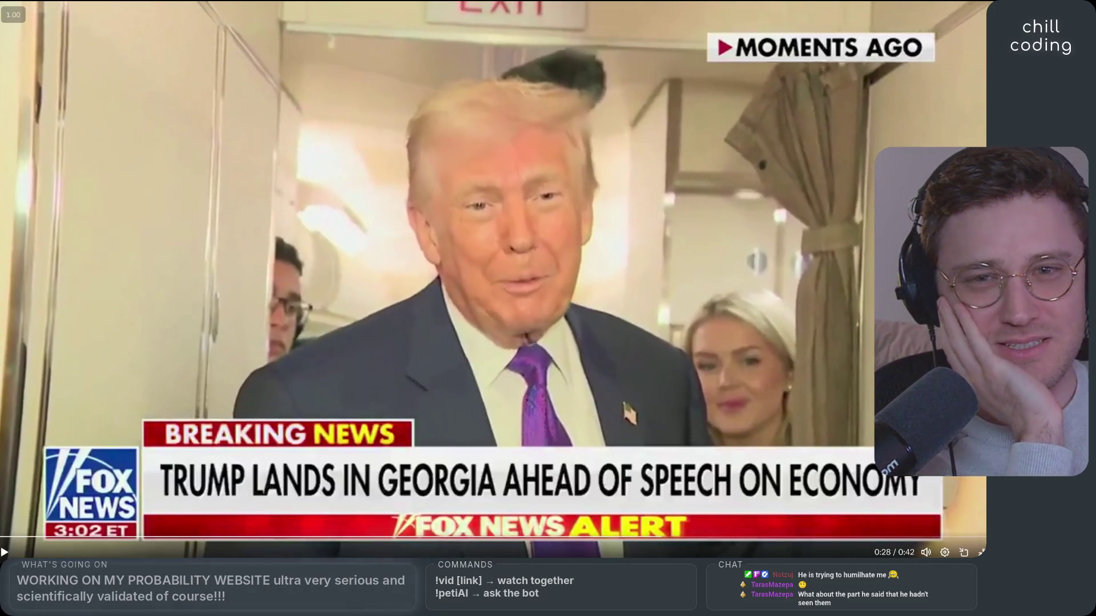
pyautogui.press('space')
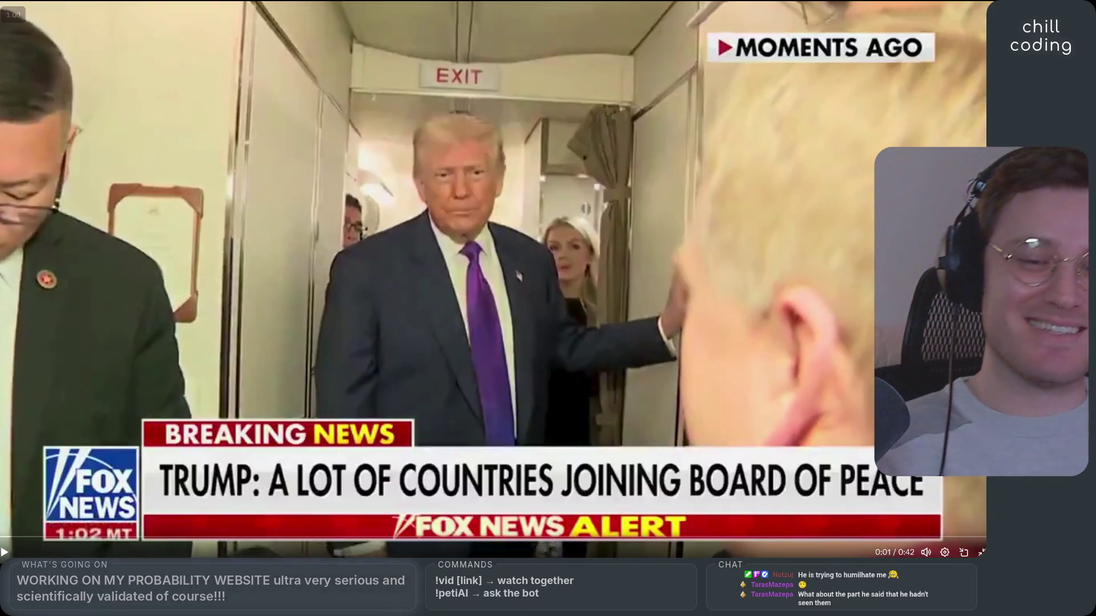
pyautogui.press('Escape')
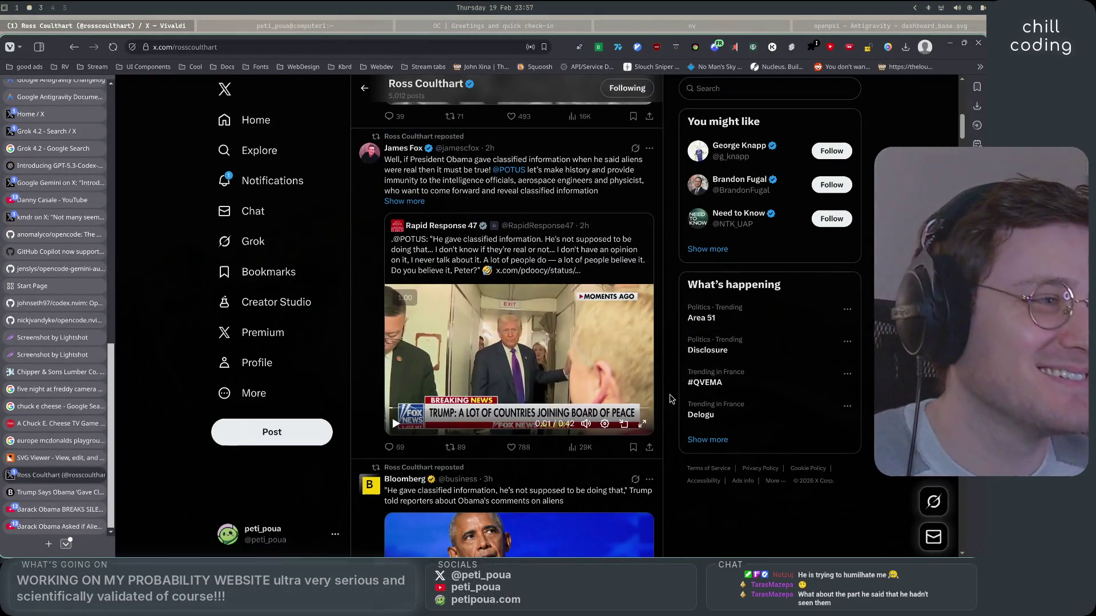
# - Scroll down to the quote tweet with the C-SPAN clip, pause it, and keep scrolling
pyautogui.scroll(-10, 670, 398)
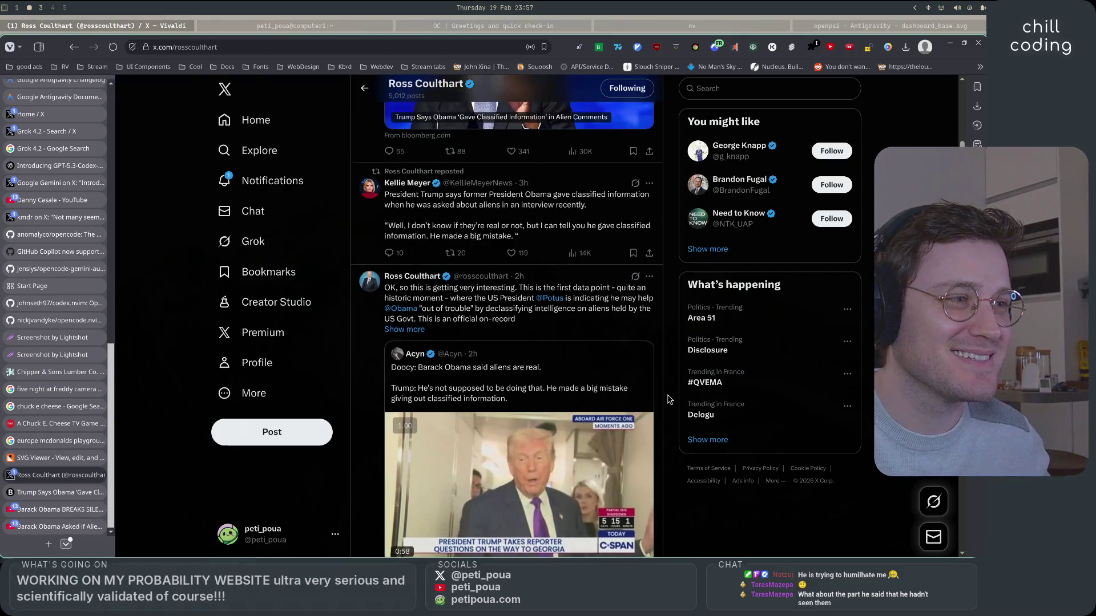
pyautogui.scroll(-3, 671, 398)
pyautogui.scroll(-4, 670, 399)
pyautogui.scroll(7, 670, 398)
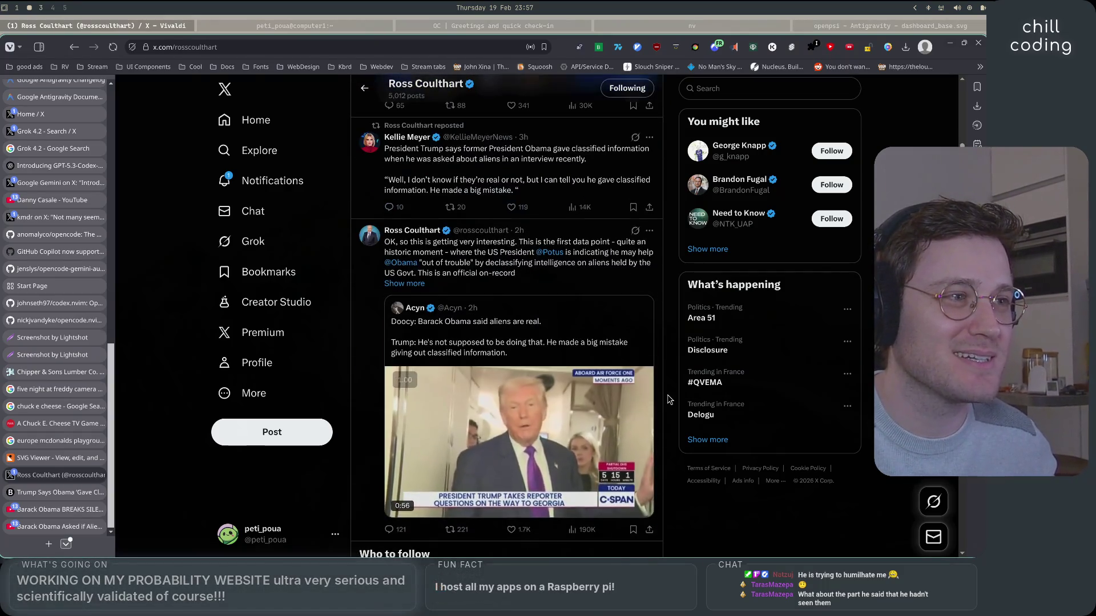
pyautogui.click(651, 439)
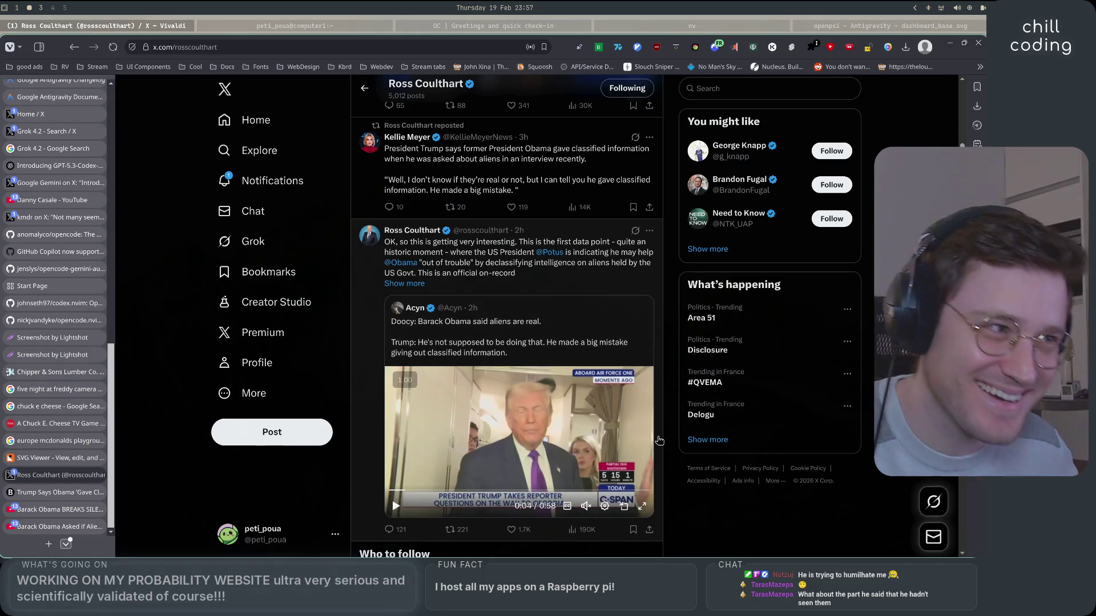
pyautogui.scroll(-3, 659, 440)
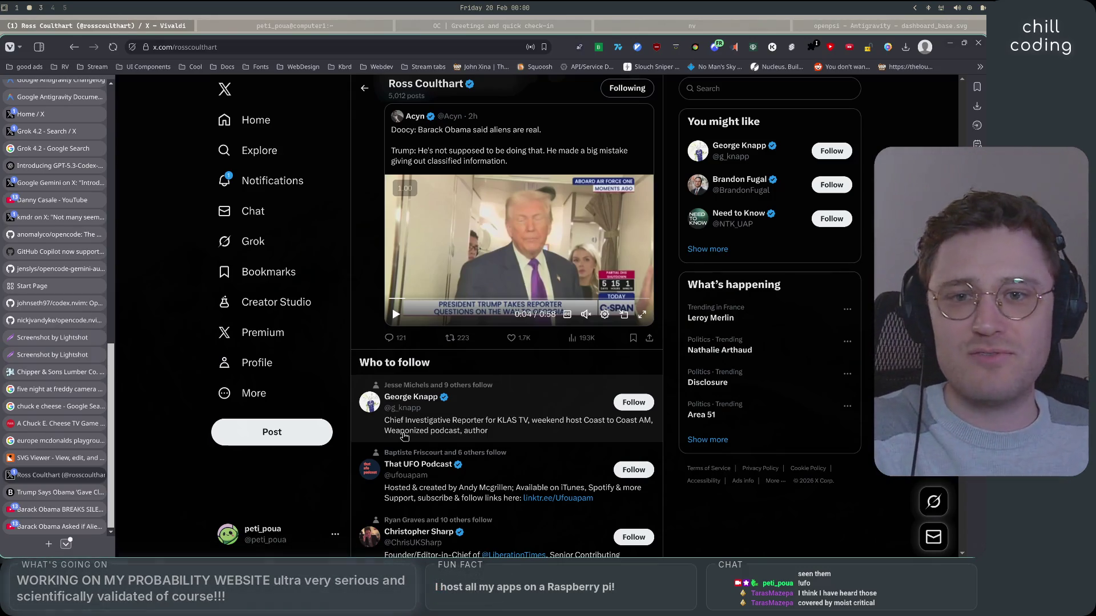
# - In a new tab, search Google for the Senate minority leader's name
pyautogui.click(48, 545)
pyautogui.write('chu')
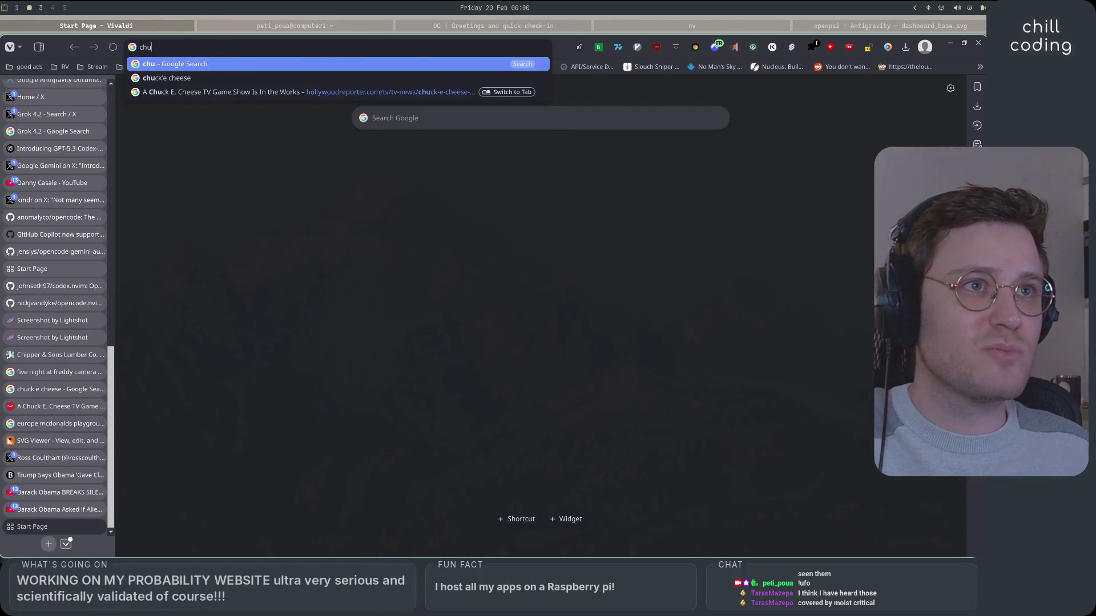
pyautogui.write('ck schumer')
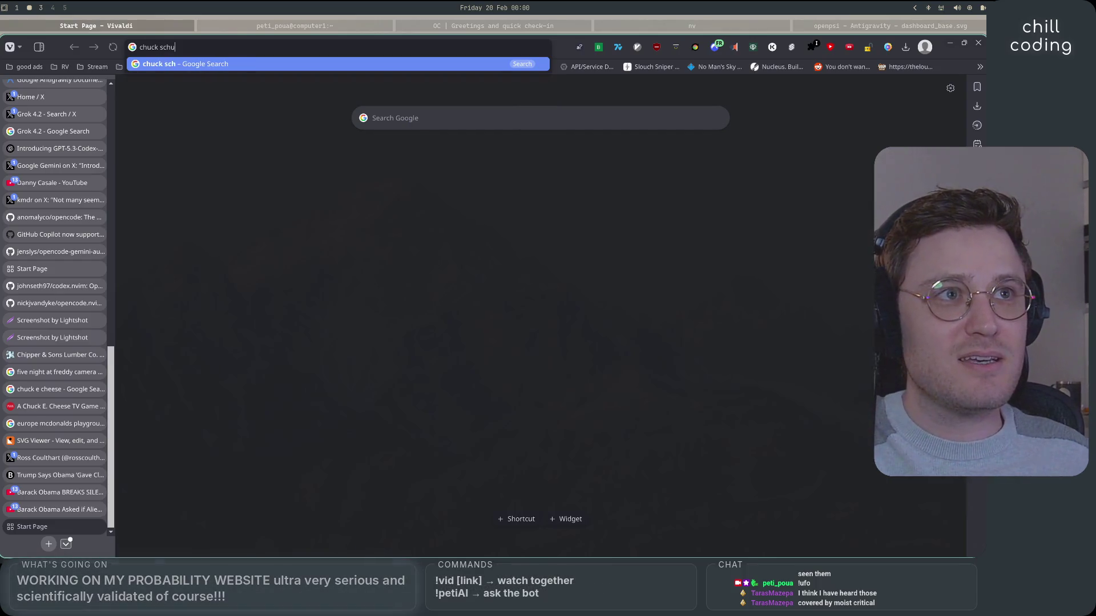
pyautogui.press('Return')
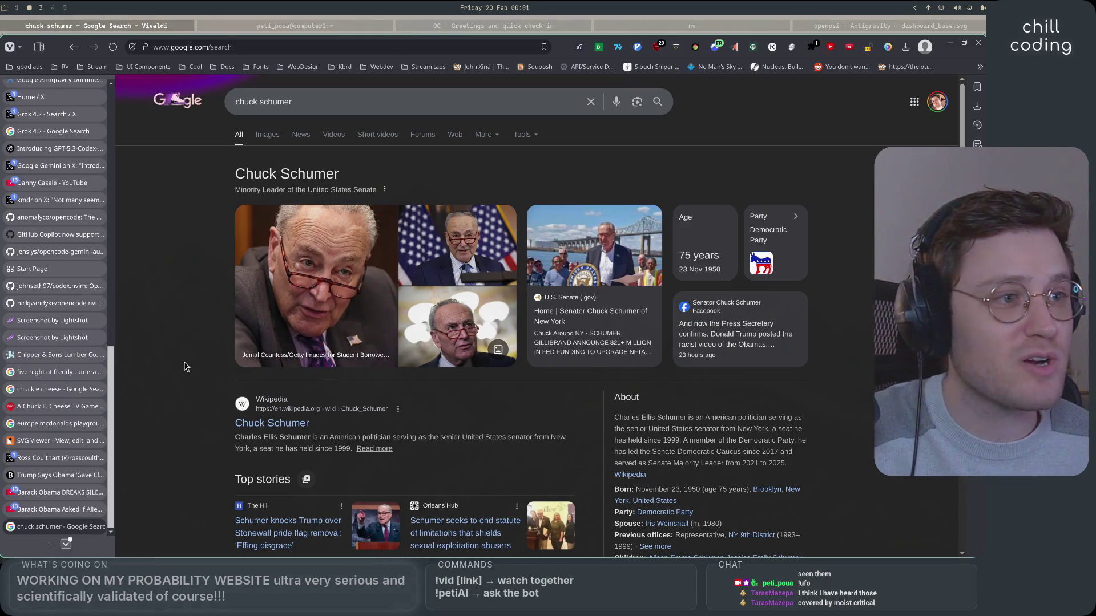
# - Add 'uap disclosure' to the query and open the Congress.gov amendment result
pyautogui.click(321, 107)
pyautogui.write('uap disc')
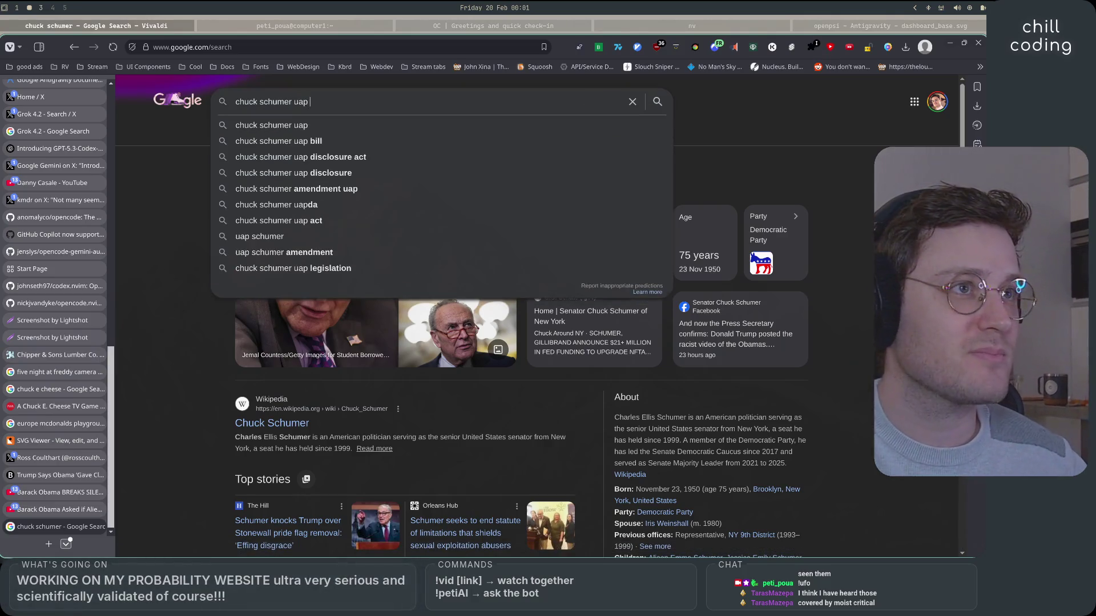
pyautogui.write('losure')
pyautogui.press('Return')
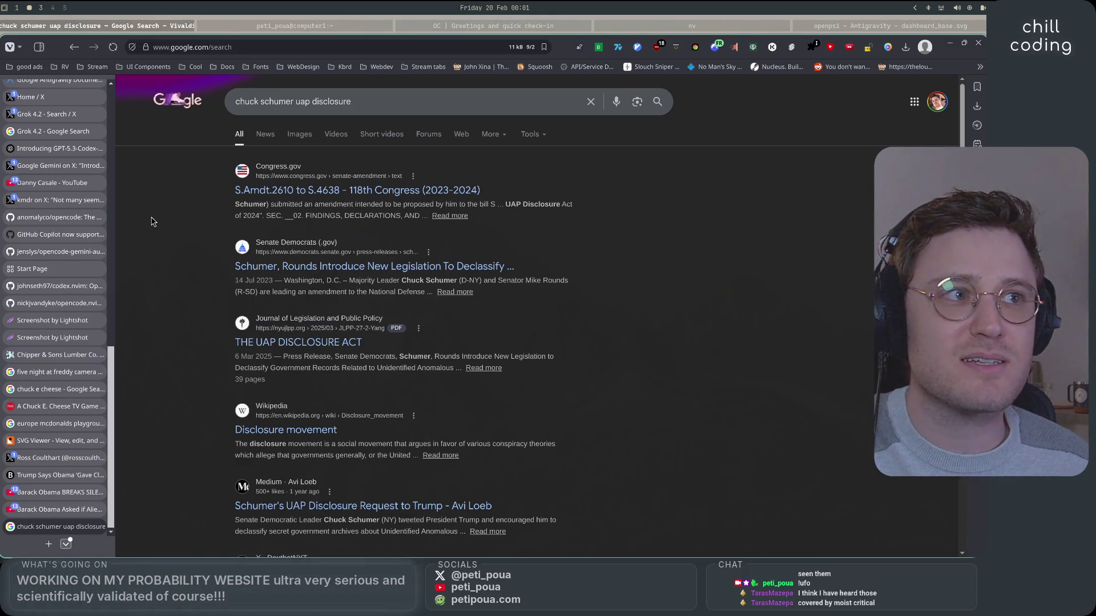
pyautogui.click(266, 194)
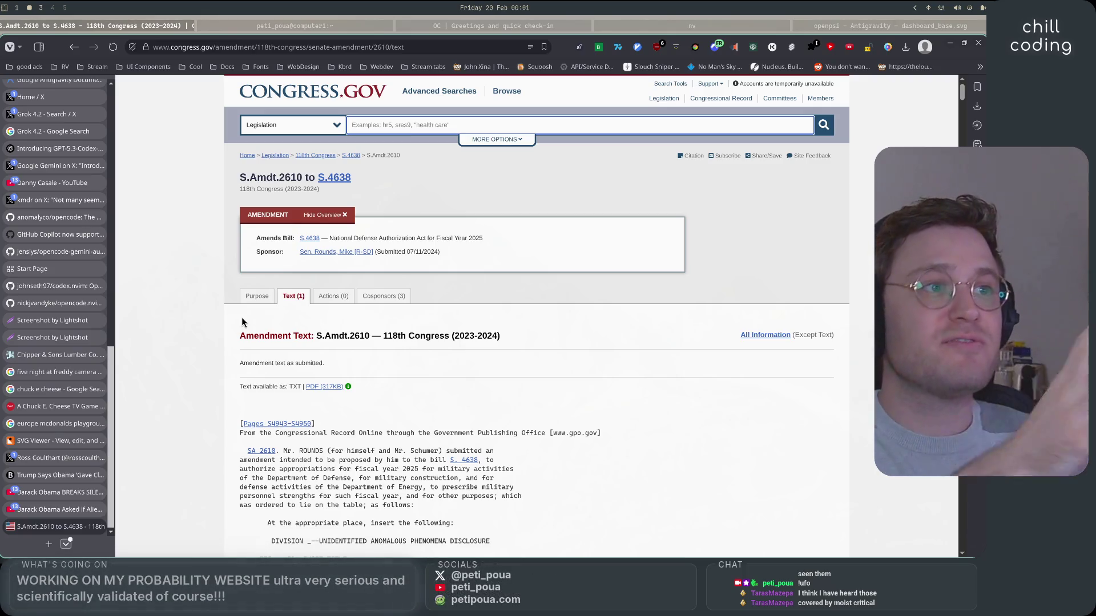
# - Highlight 'National Defense Authorization Act for Fiscal Year 2025' in the amended bill title
pyautogui.moveTo(329, 239); pyautogui.dragTo(427, 236)
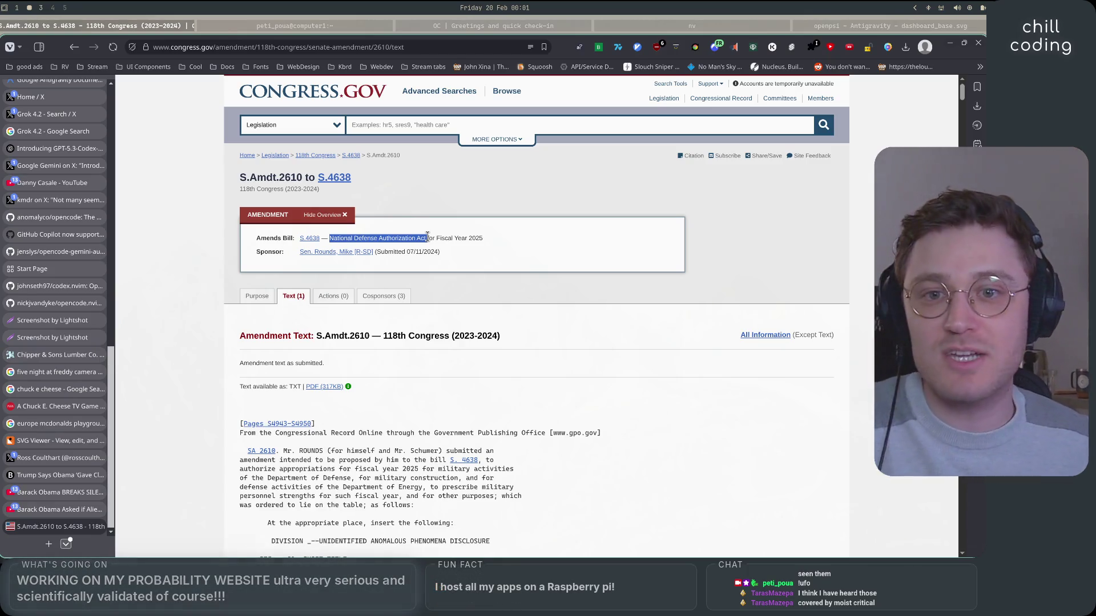
pyautogui.click(427, 237)
pyautogui.moveTo(330, 237)
pyautogui.mouseDown()
pyautogui.moveTo(521, 238)
pyautogui.moveTo(484, 235)
pyautogui.mouseUp()
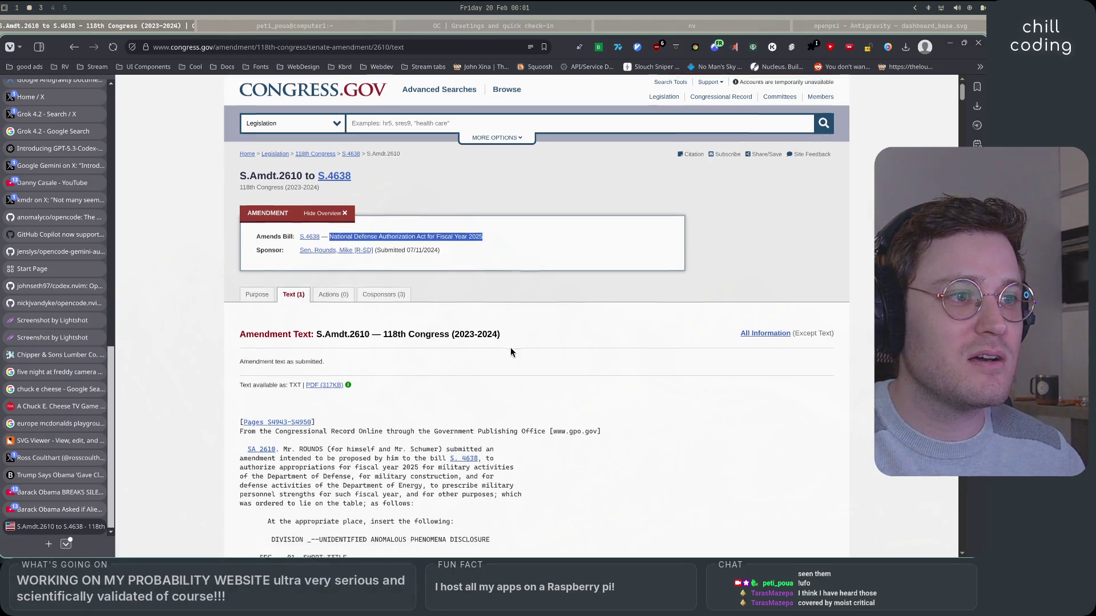
pyautogui.scroll(-3, 510, 352)
pyautogui.scroll(3, 511, 392)
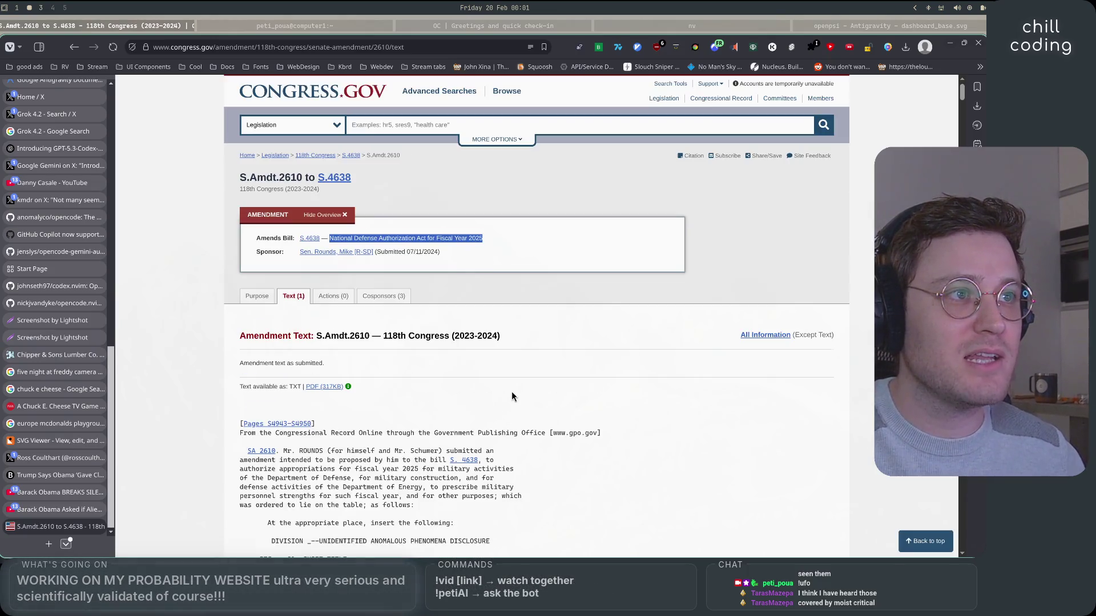
pyautogui.click(462, 247)
# - Highlight the congress years, then the amended bill and sponsor lines
pyautogui.moveTo(453, 336); pyautogui.dragTo(501, 339)
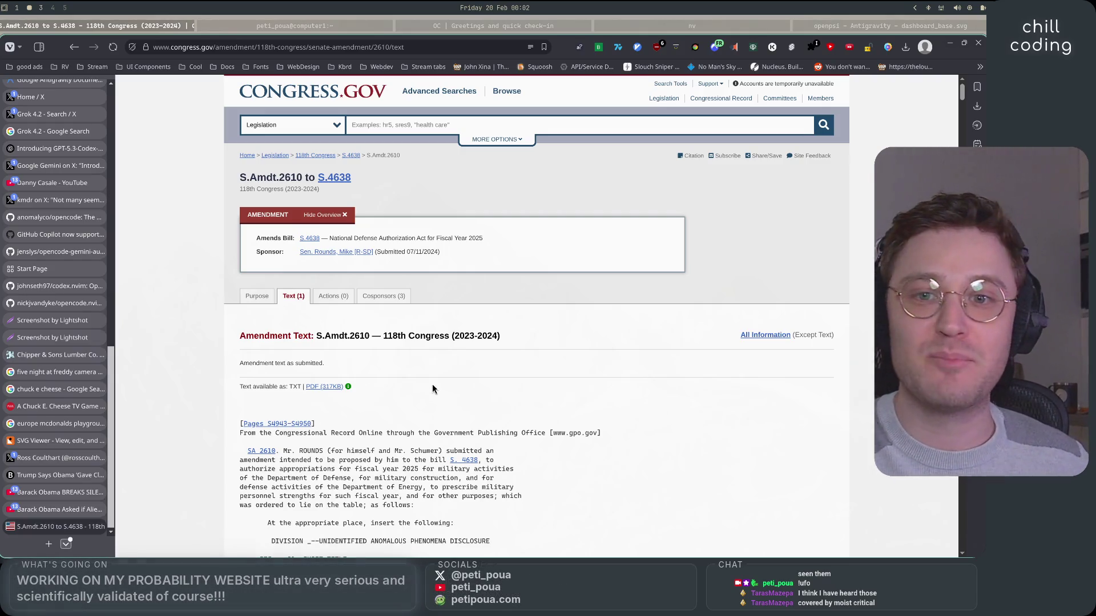
pyautogui.moveTo(328, 239); pyautogui.dragTo(440, 253)
pyautogui.click(504, 299)
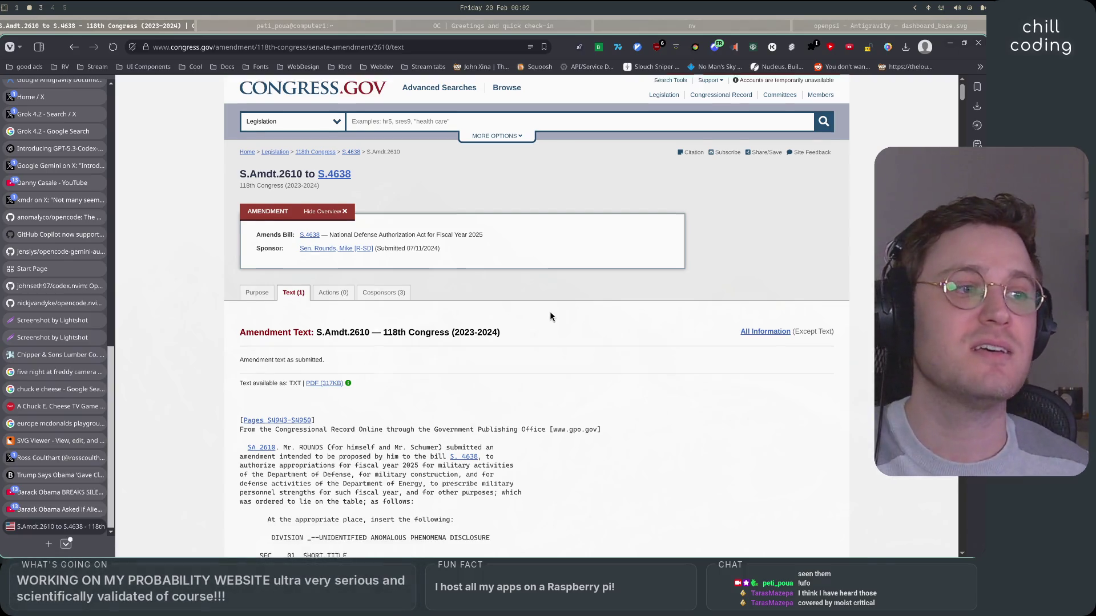
pyautogui.scroll(-3, 550, 314)
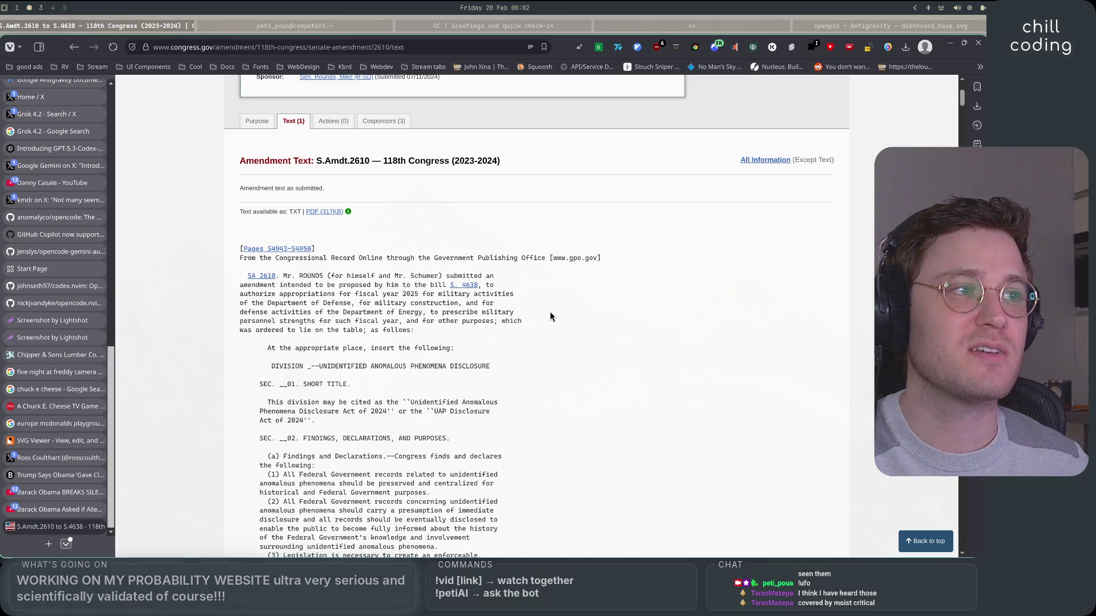
pyautogui.scroll(-5, 550, 313)
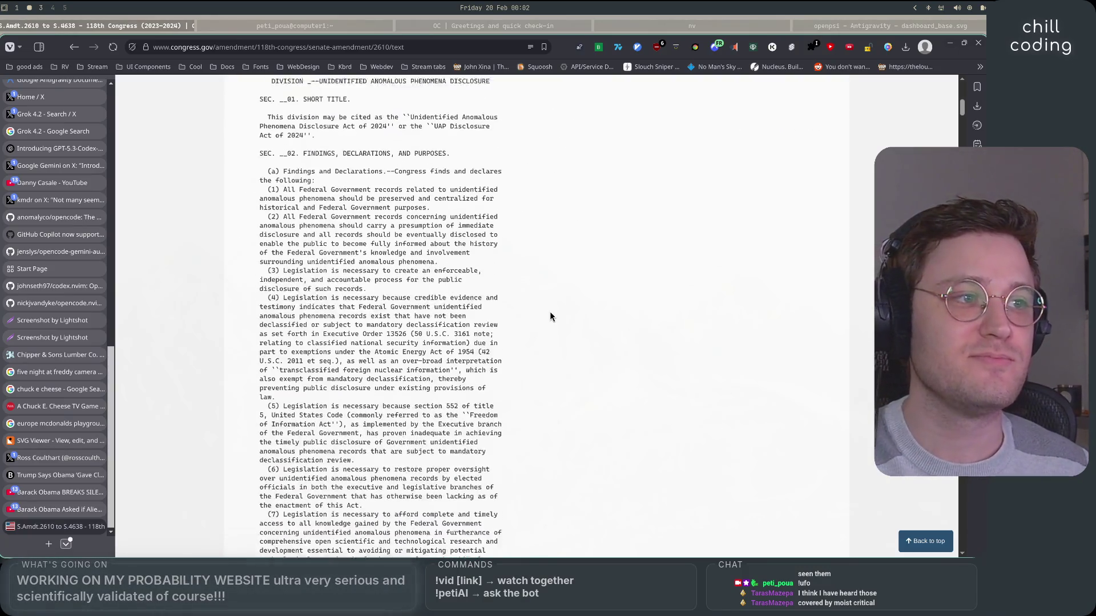
pyautogui.scroll(5, 550, 313)
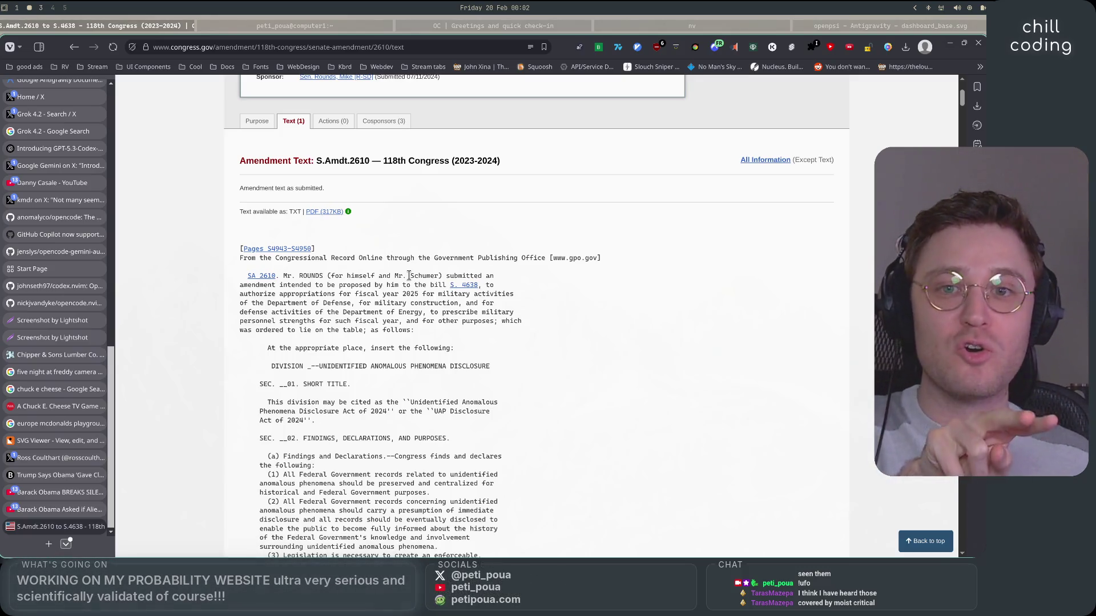
pyautogui.moveTo(395, 277); pyautogui.dragTo(442, 276)
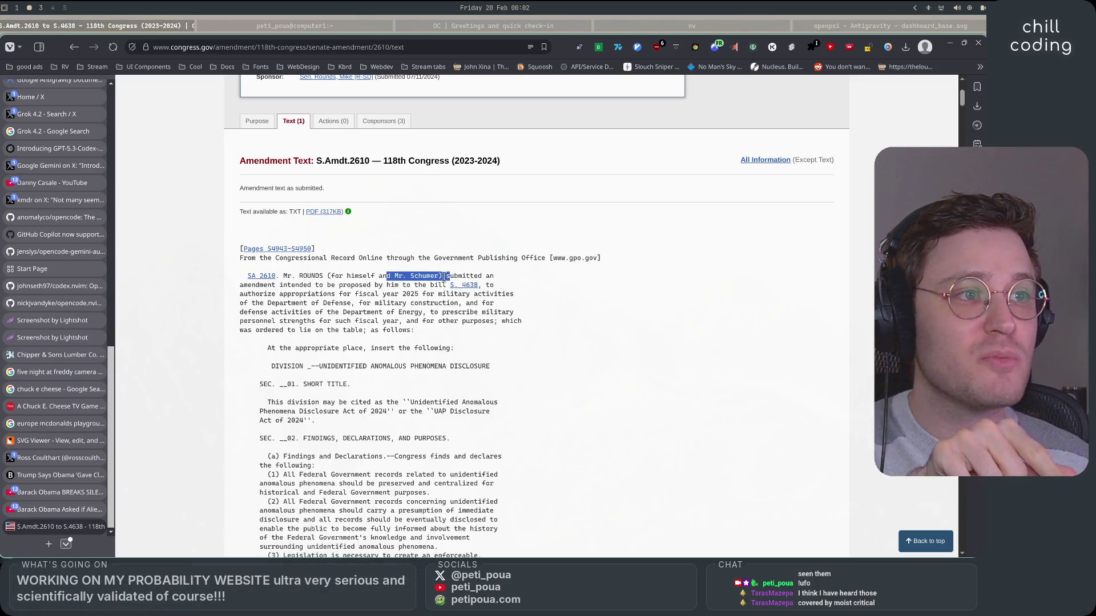
pyautogui.moveTo(283, 277); pyautogui.dragTo(325, 277)
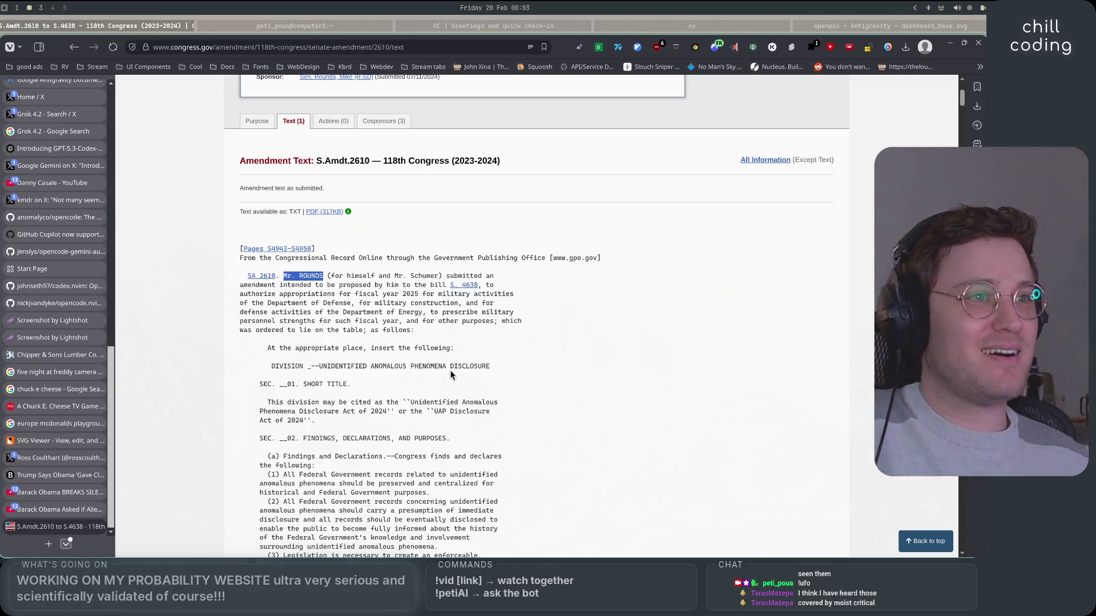
# - Scroll through the S.Amdt.2610 amendment text, clearing a highlighted name
pyautogui.scroll(-3, 594, 365)
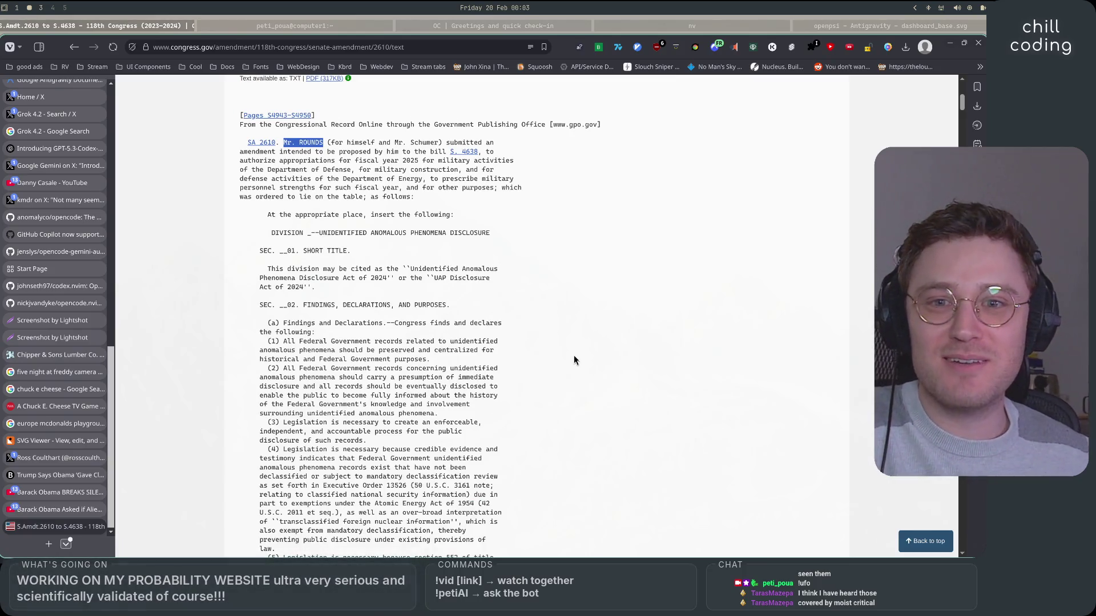
pyautogui.scroll(-2, 573, 359)
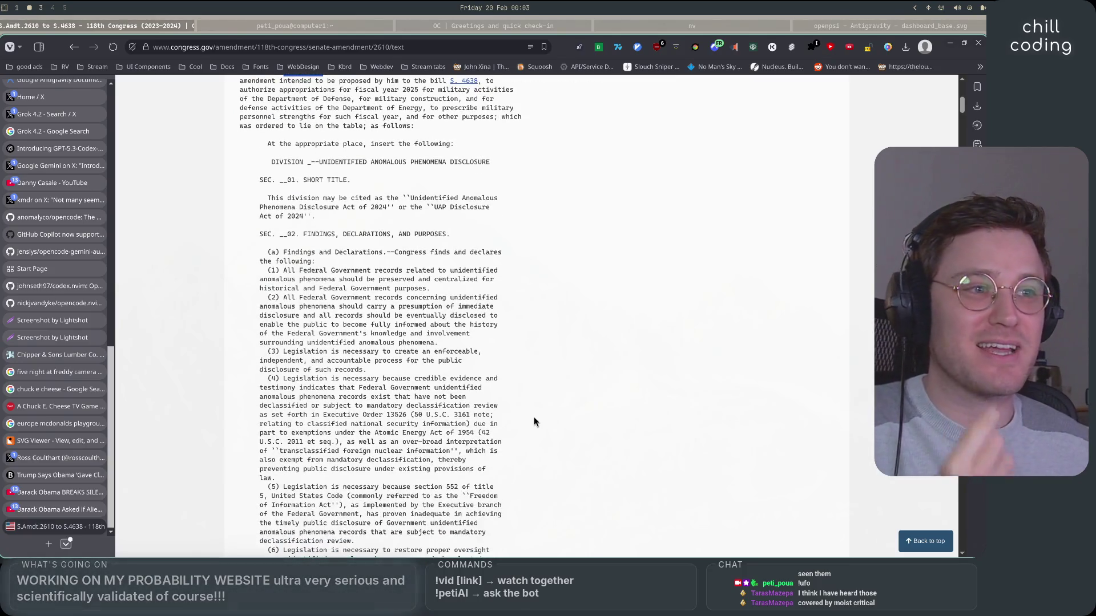
pyautogui.scroll(-6, 534, 422)
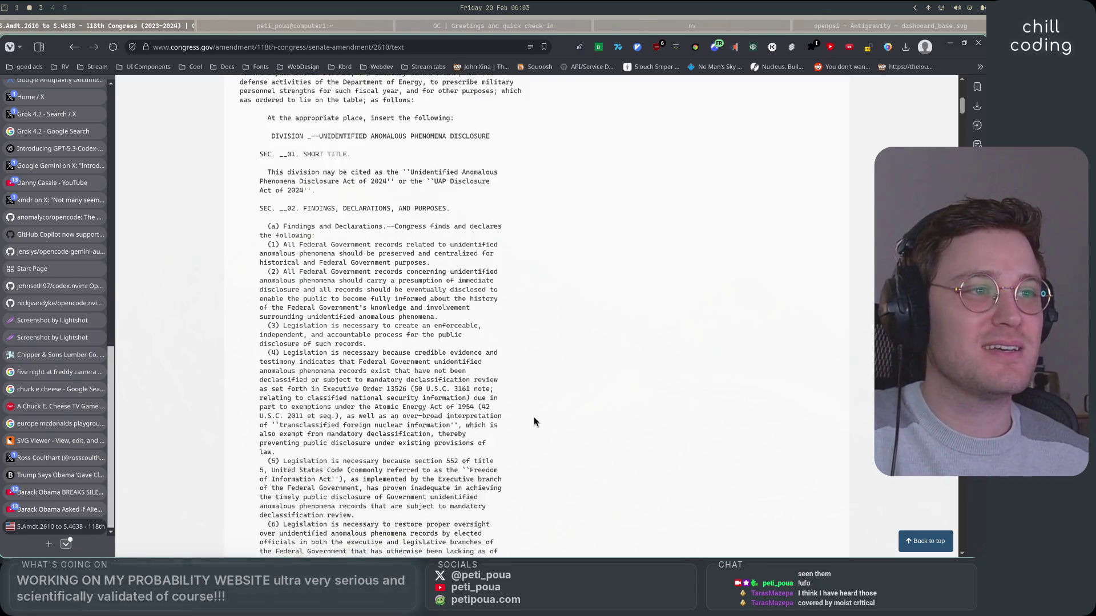
pyautogui.scroll(-4, 534, 422)
pyautogui.scroll(16, 534, 421)
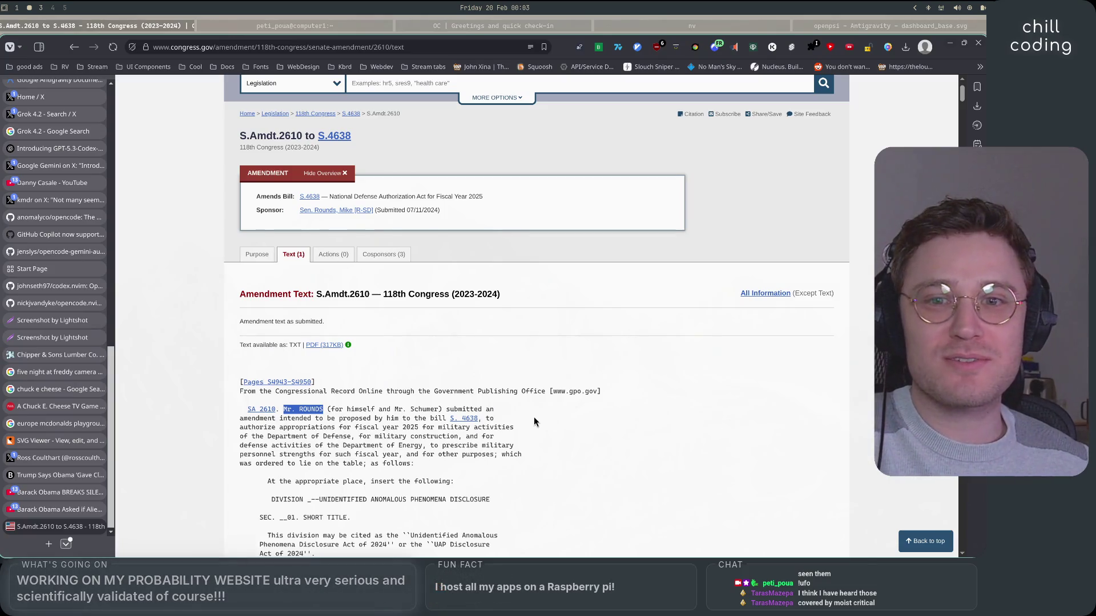
pyautogui.click(555, 450)
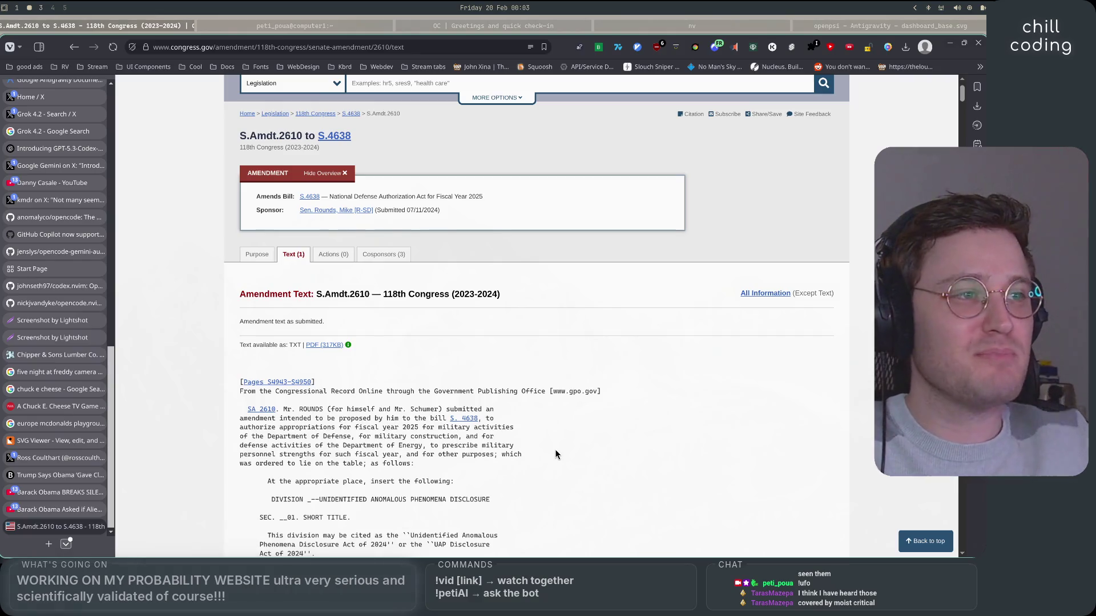
pyautogui.scroll(2, 629, 351)
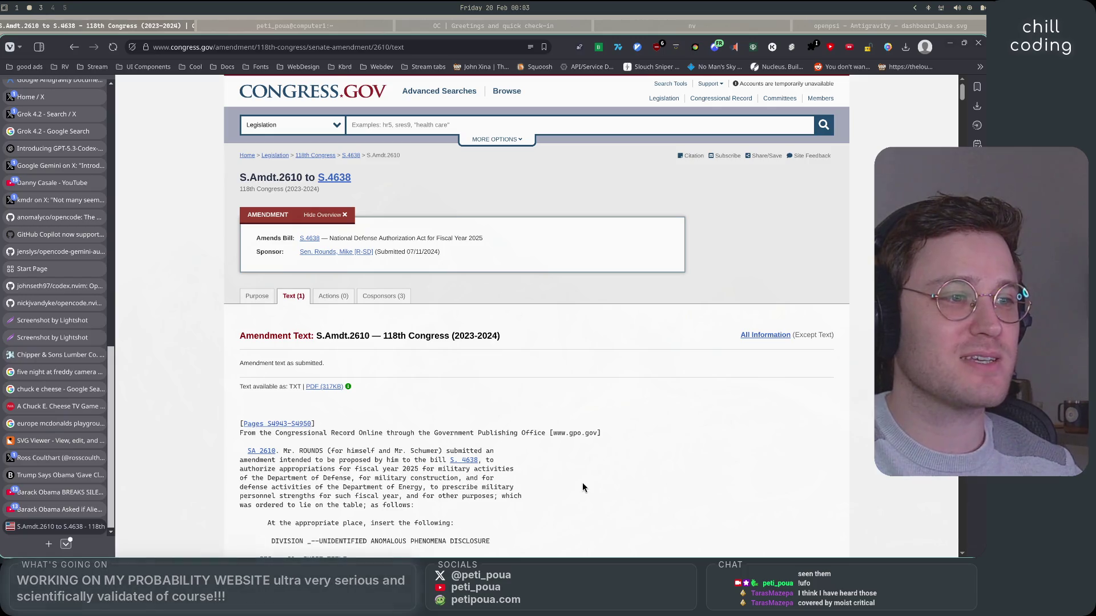
pyautogui.scroll(-3, 582, 487)
pyautogui.scroll(-5, 582, 484)
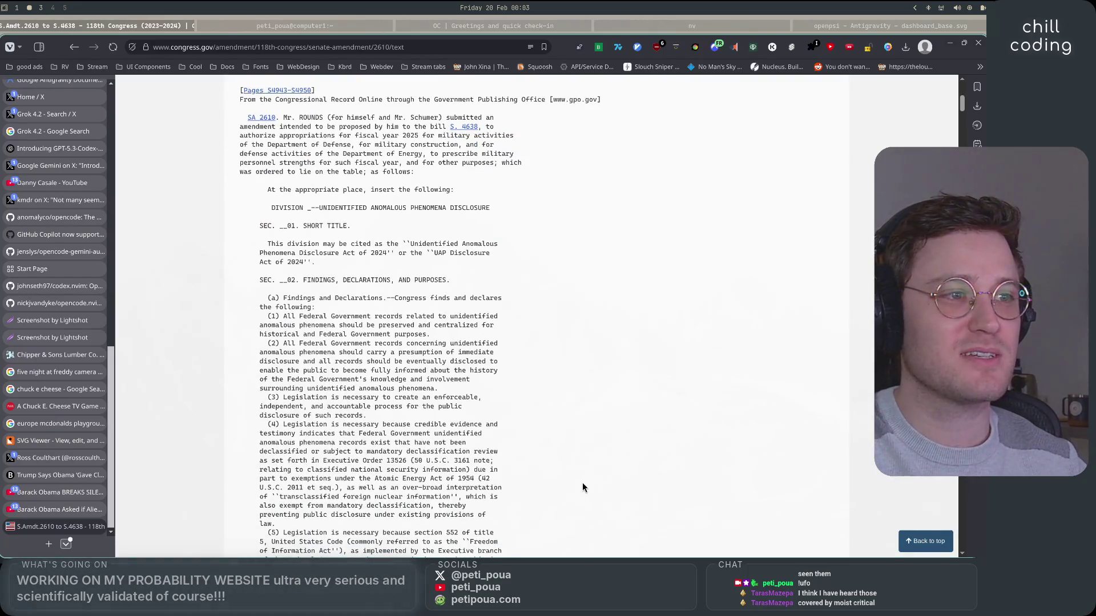
pyautogui.scroll(5, 582, 481)
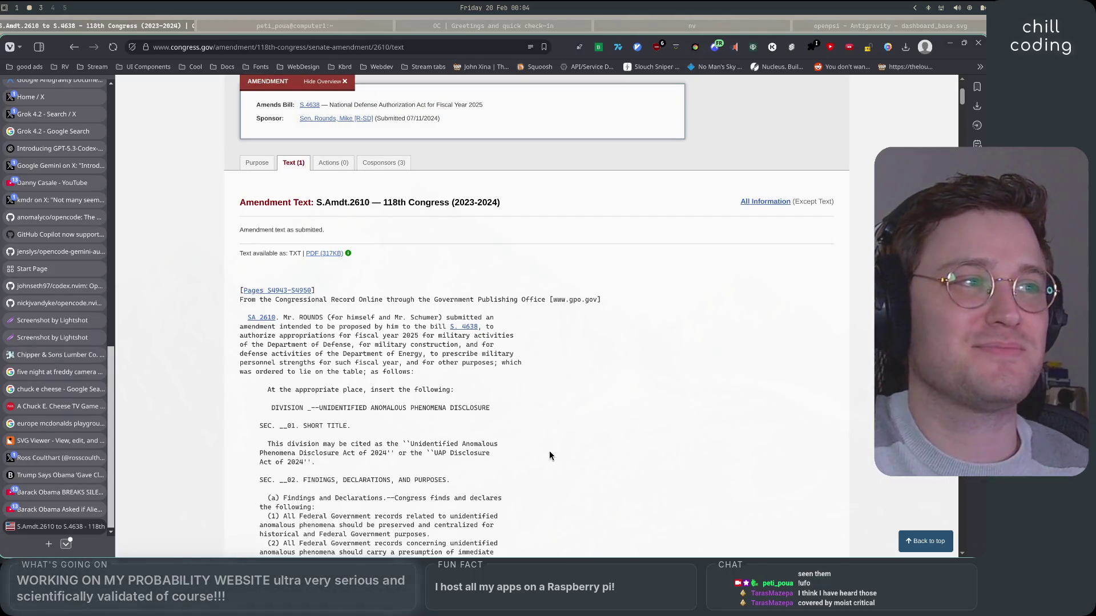
pyautogui.scroll(3, 548, 451)
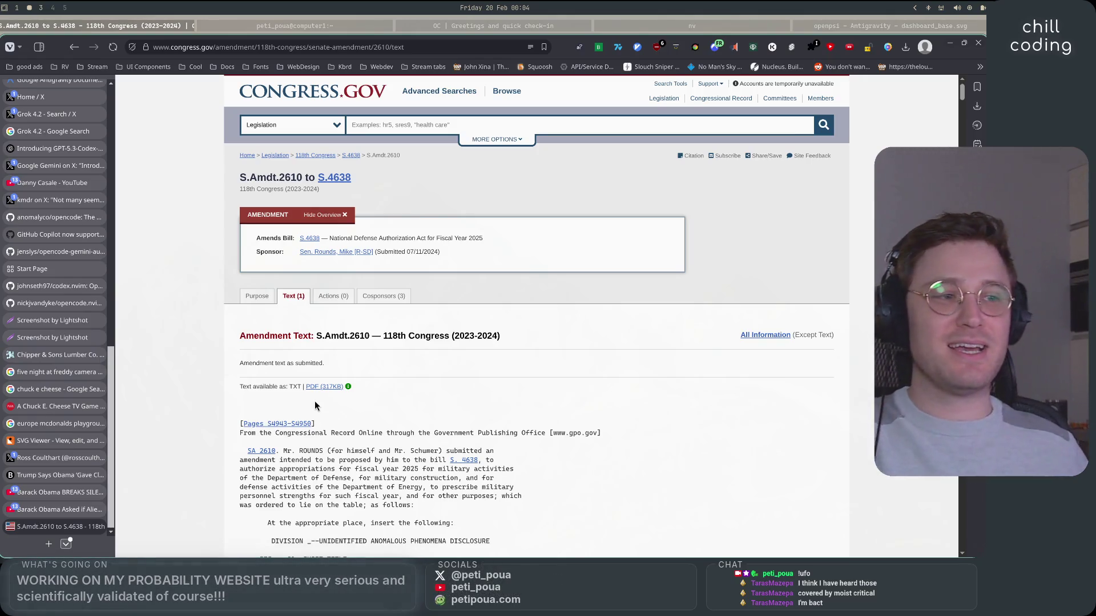
pyautogui.scroll(-1, 420, 375)
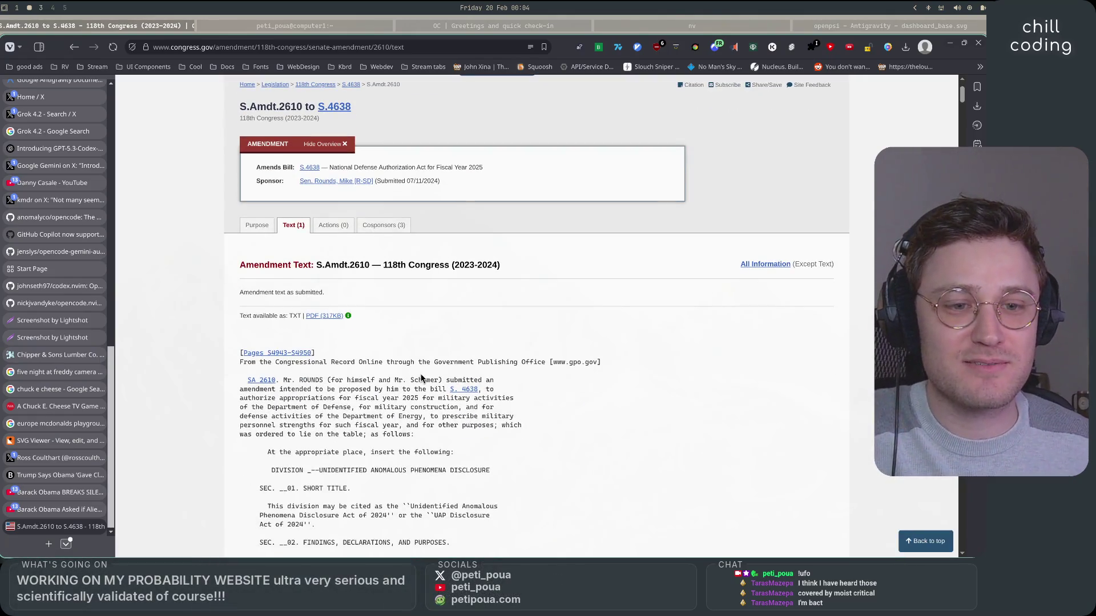
pyautogui.scroll(-5, 624, 411)
pyautogui.scroll(5, 625, 409)
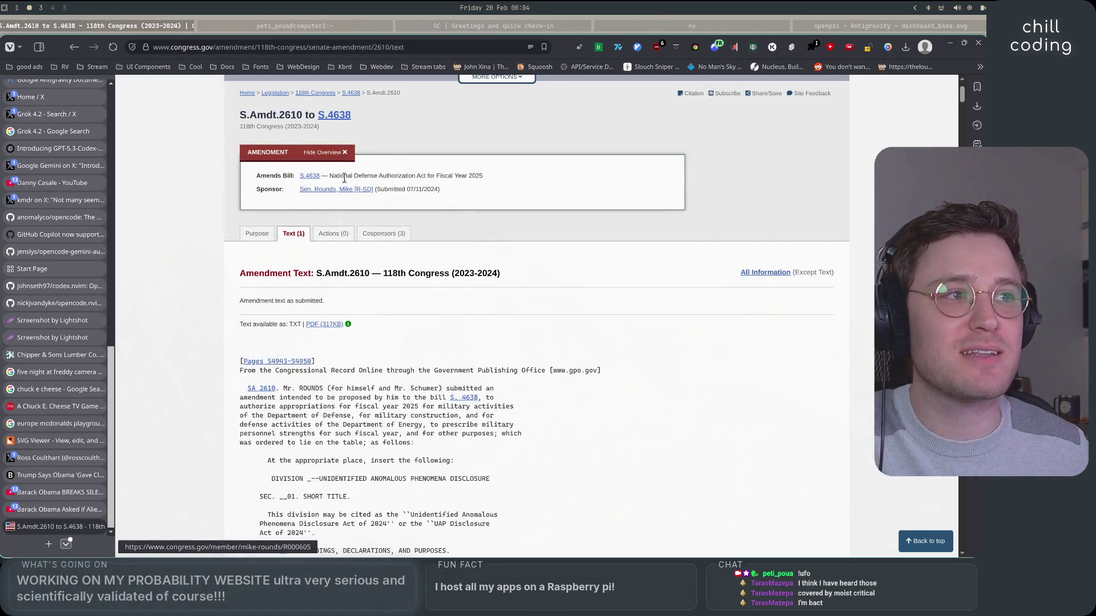
# - Highlight and clear the Amendment Text heading, then open a new blank tab
pyautogui.moveTo(231, 274)
pyautogui.mouseDown()
pyautogui.moveTo(513, 290)
pyautogui.moveTo(518, 269)
pyautogui.mouseUp()
pyautogui.click(518, 270)
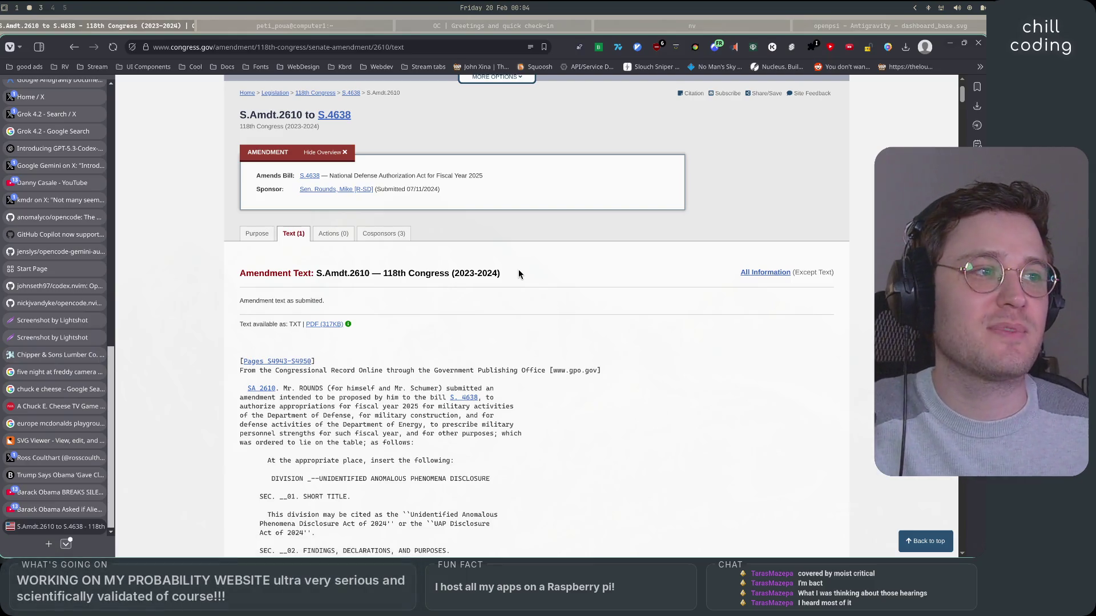
pyautogui.moveTo(518, 271); pyautogui.dragTo(198, 267)
pyautogui.click(481, 290)
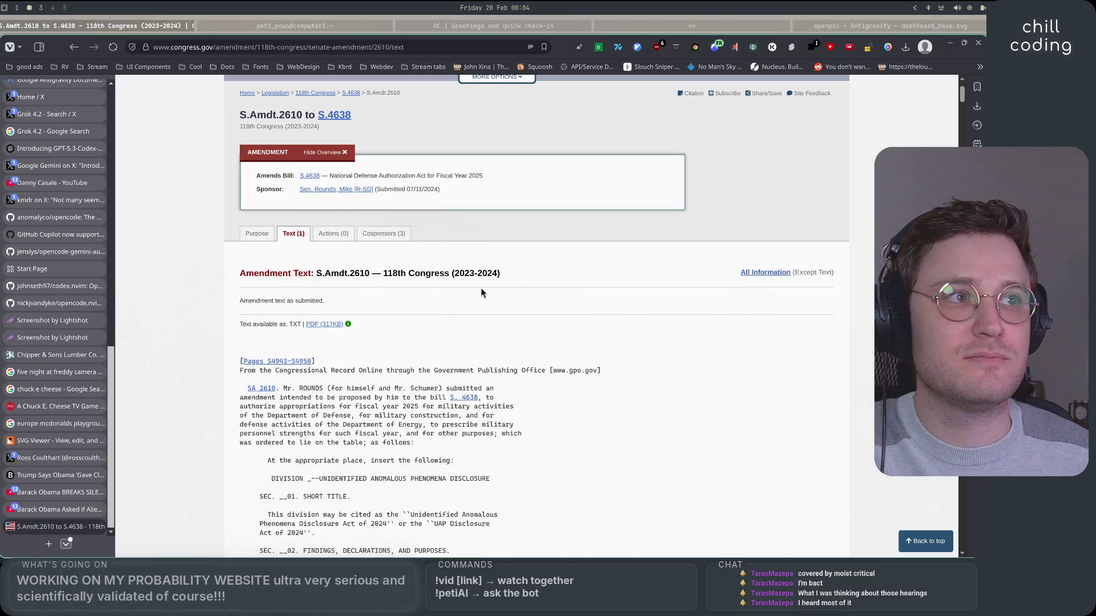
pyautogui.scroll(2, 510, 367)
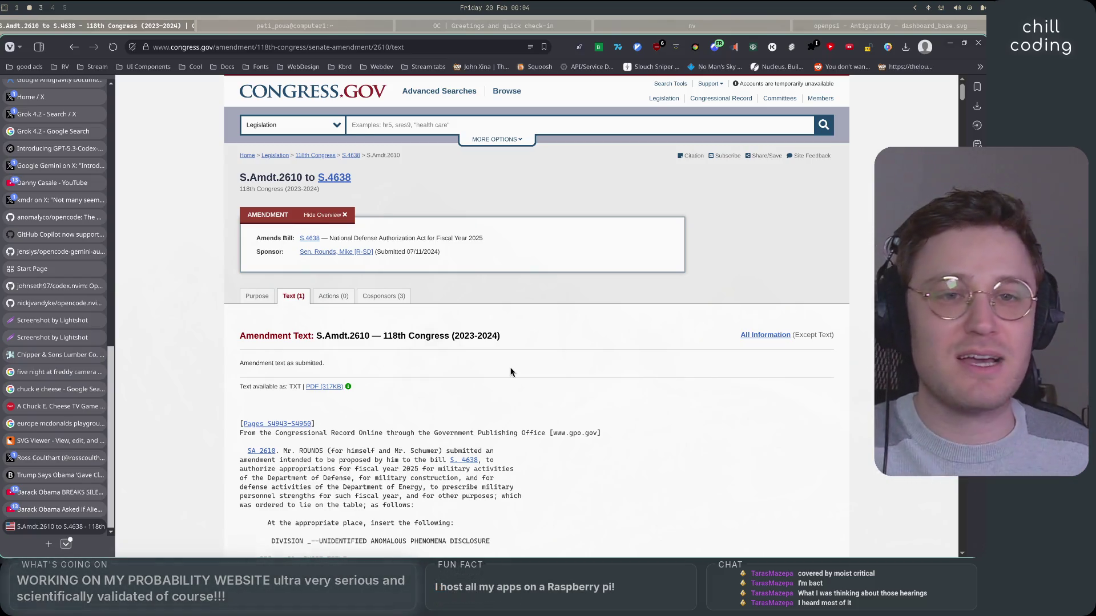
pyautogui.moveTo(70, 518)
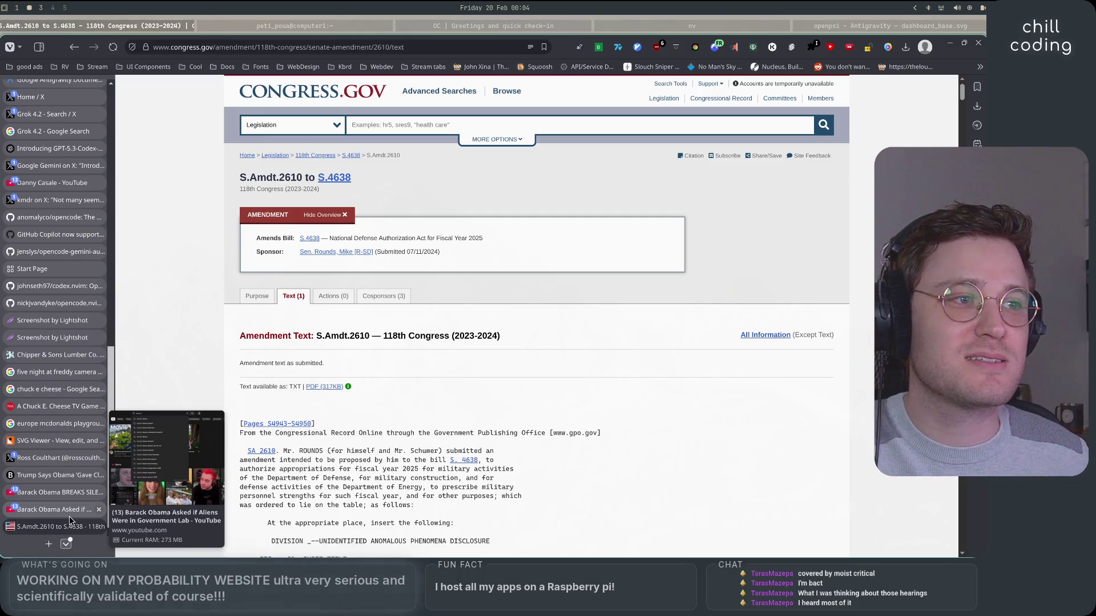
pyautogui.scroll(-2, 461, 377)
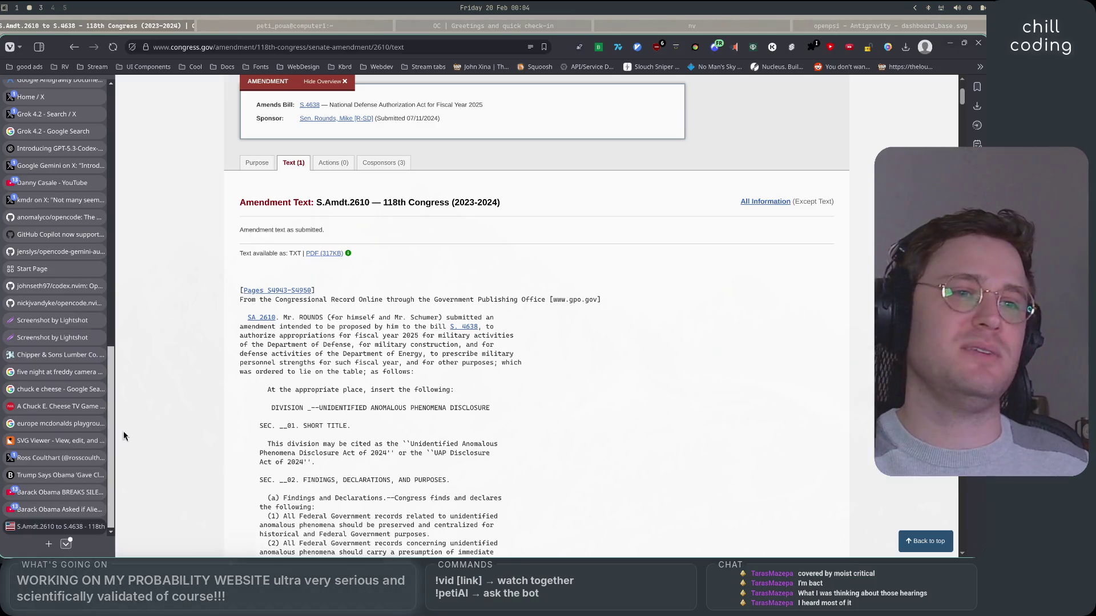
pyautogui.hotkey('ctrl', 't')
# - Search Google Images for the UFO whistleblower's name
pyautogui.write('ja')
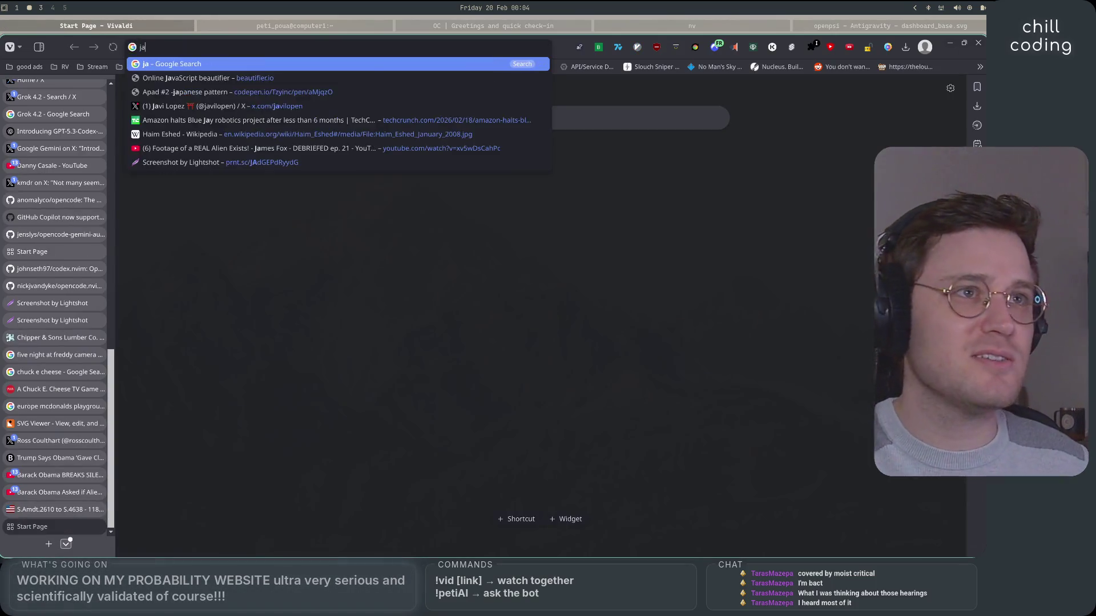
pyautogui.write('ke barber')
pyautogui.press('Return')
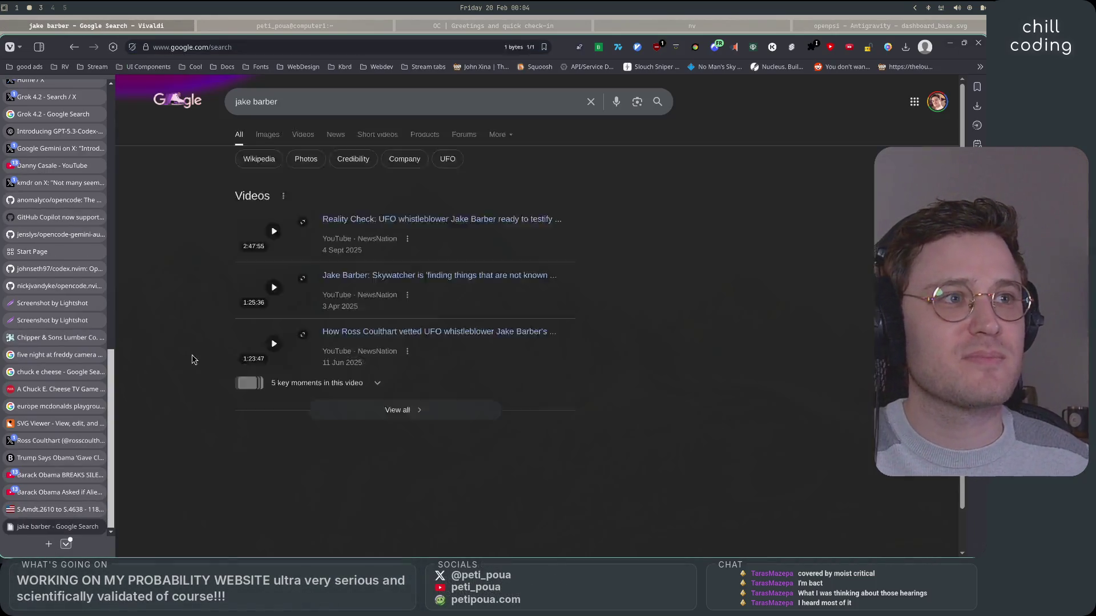
pyautogui.click(266, 144)
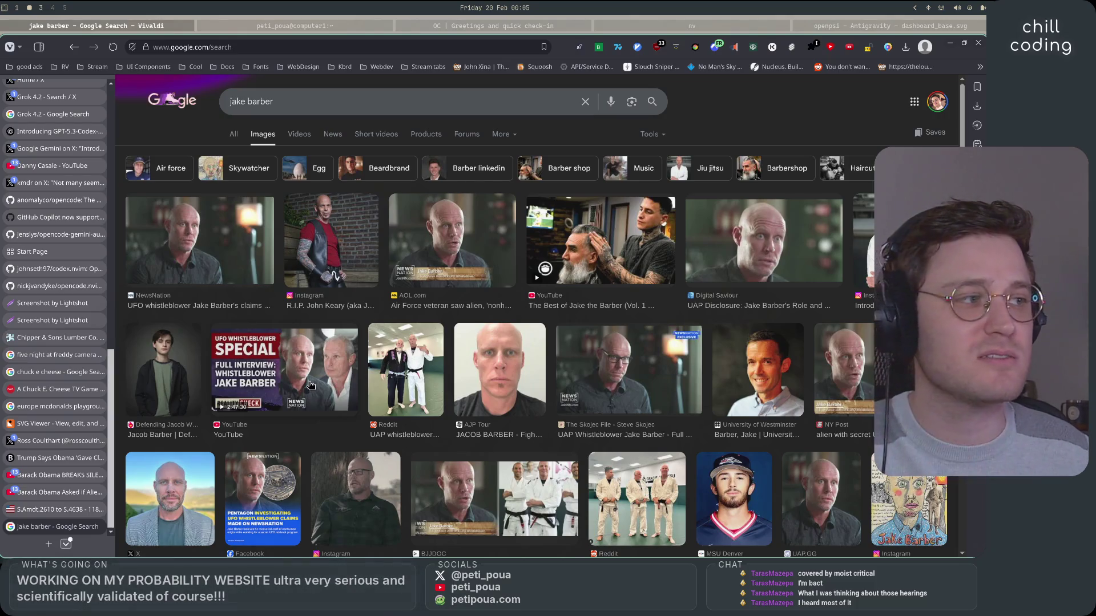
# - Browse the image results, then return to the S.Amdt.2610 Congress.gov tab
pyautogui.scroll(-1, 311, 386)
pyautogui.scroll(-4, 319, 398)
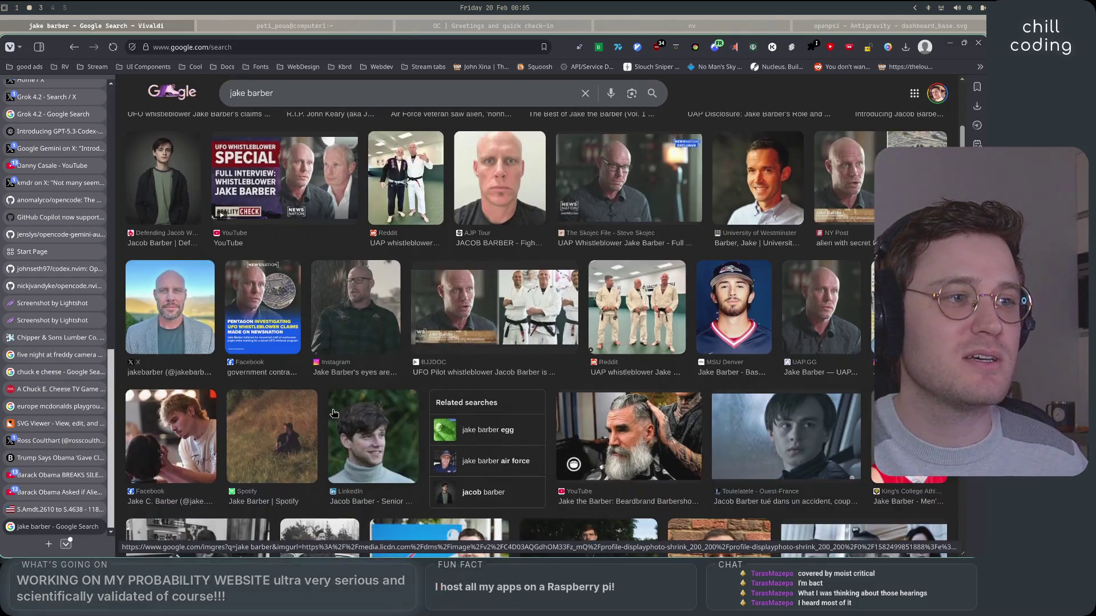
pyautogui.scroll(4, 334, 412)
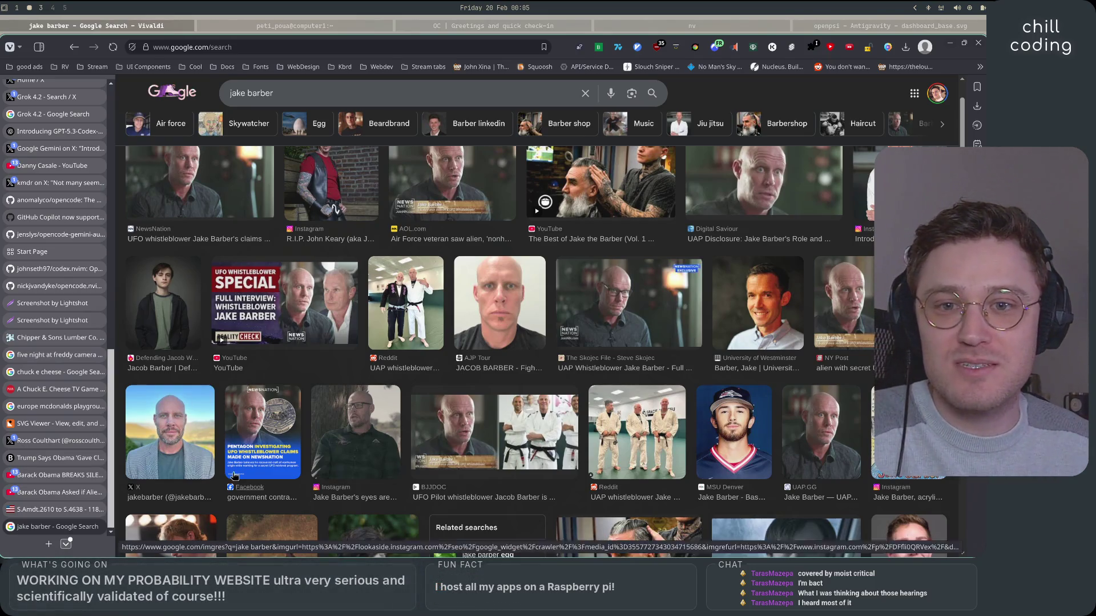
pyautogui.scroll(-4, 348, 434)
pyautogui.scroll(5, 360, 453)
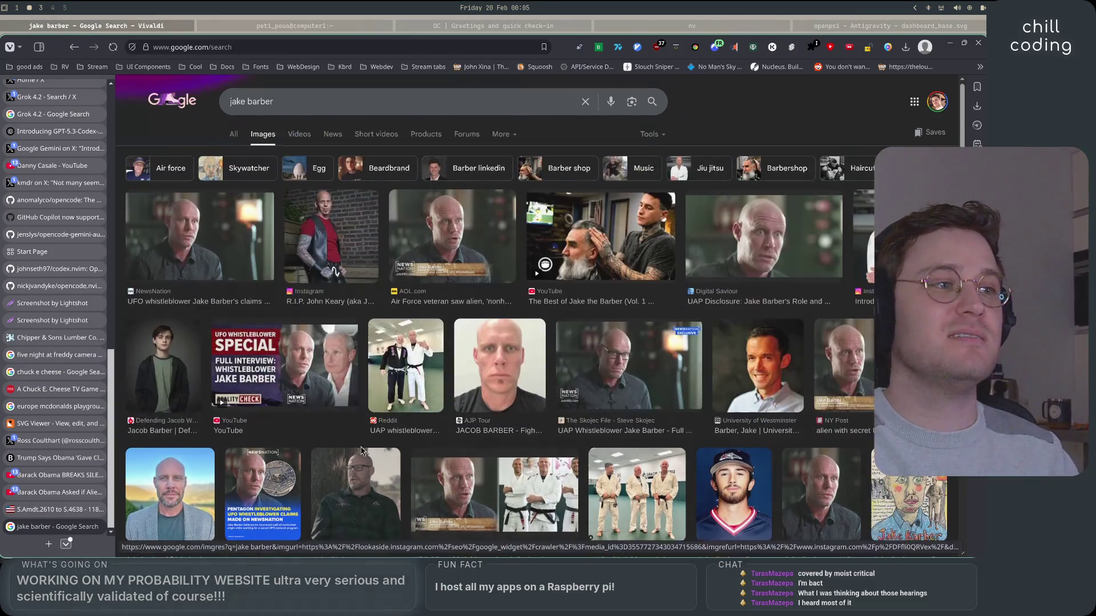
pyautogui.click(58, 515)
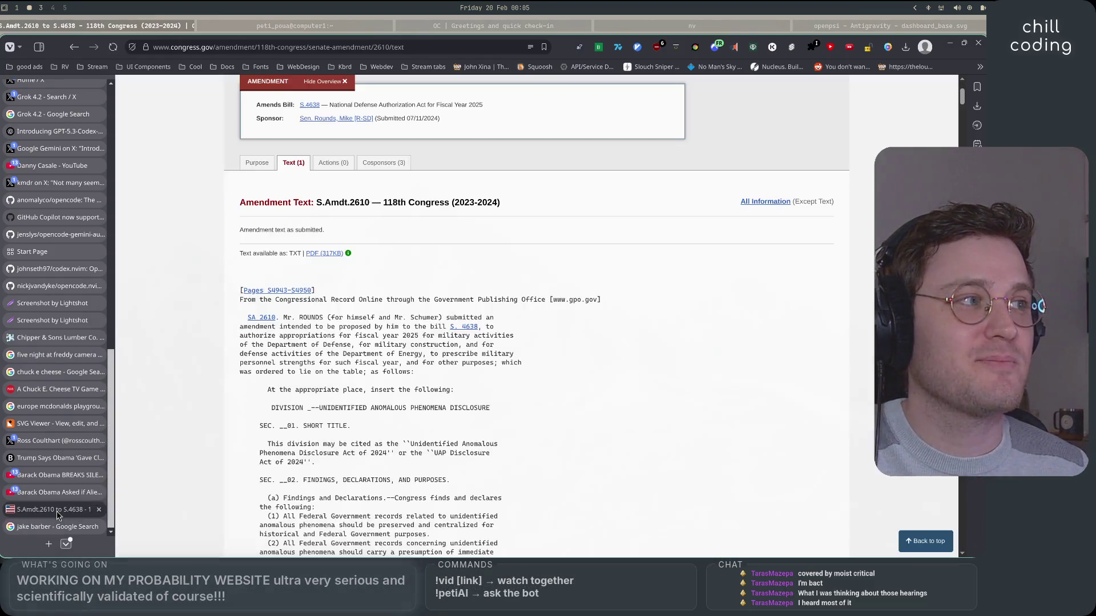
# - View the YouTube alien interview video, then return to the whistleblower's image results
pyautogui.click(59, 493)
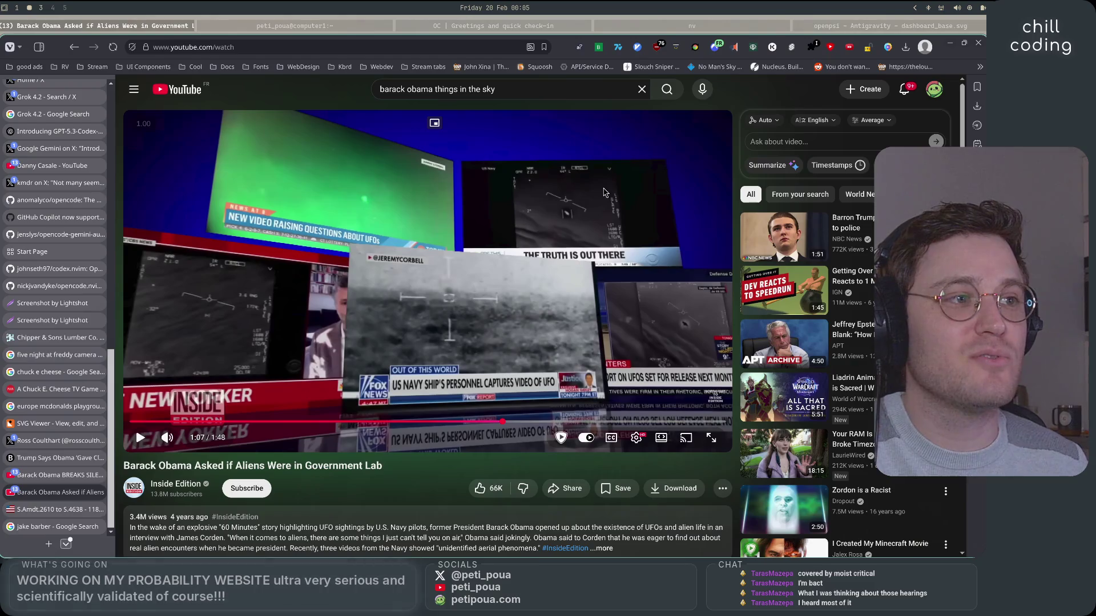
pyautogui.moveTo(64, 473)
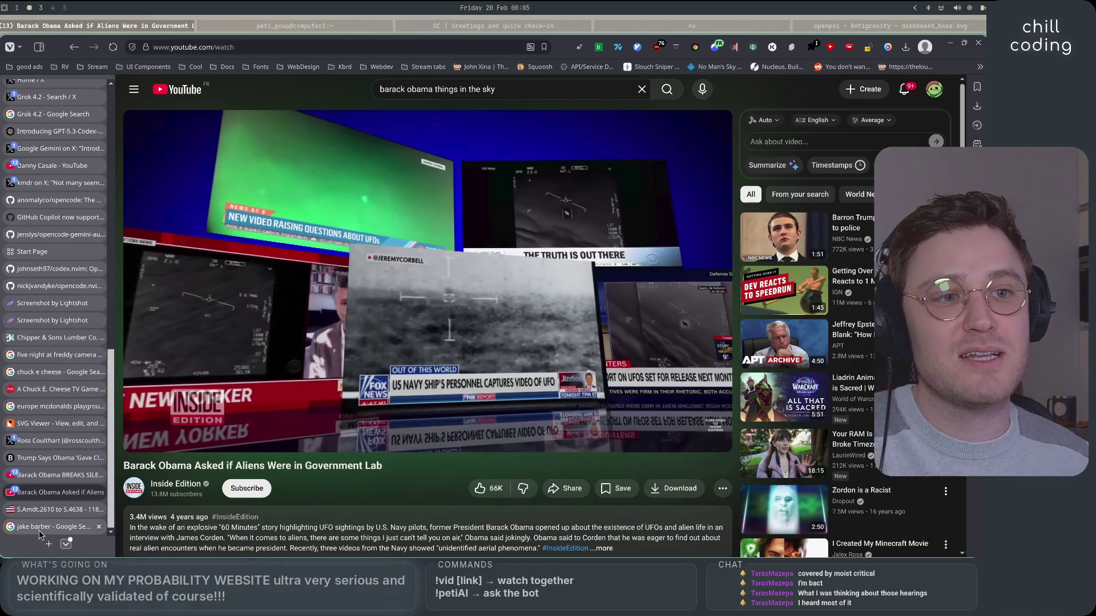
pyautogui.moveTo(40, 534)
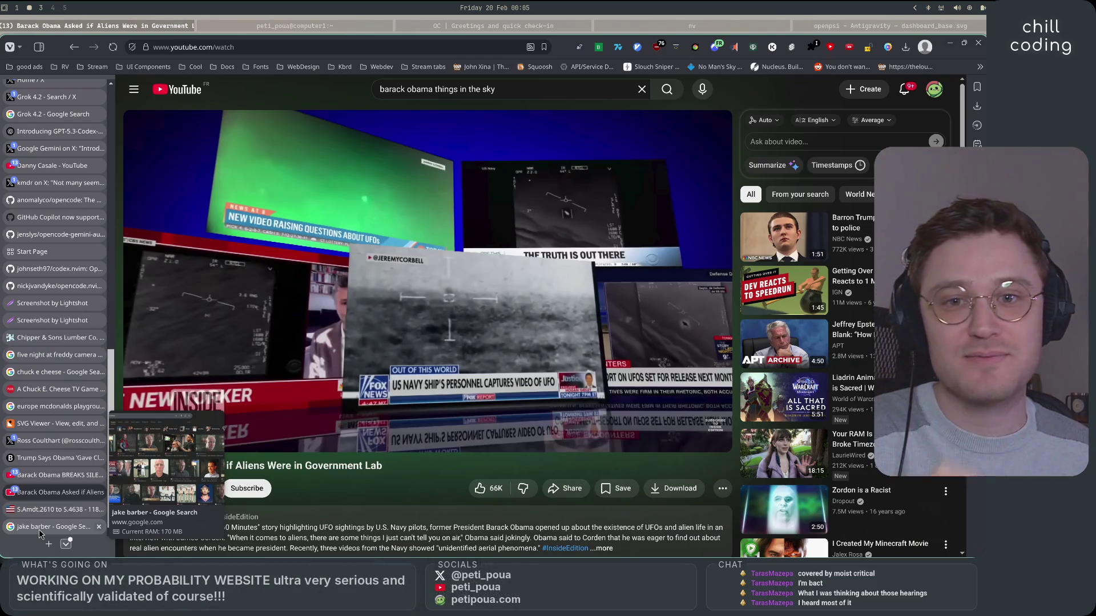
pyautogui.click(40, 528)
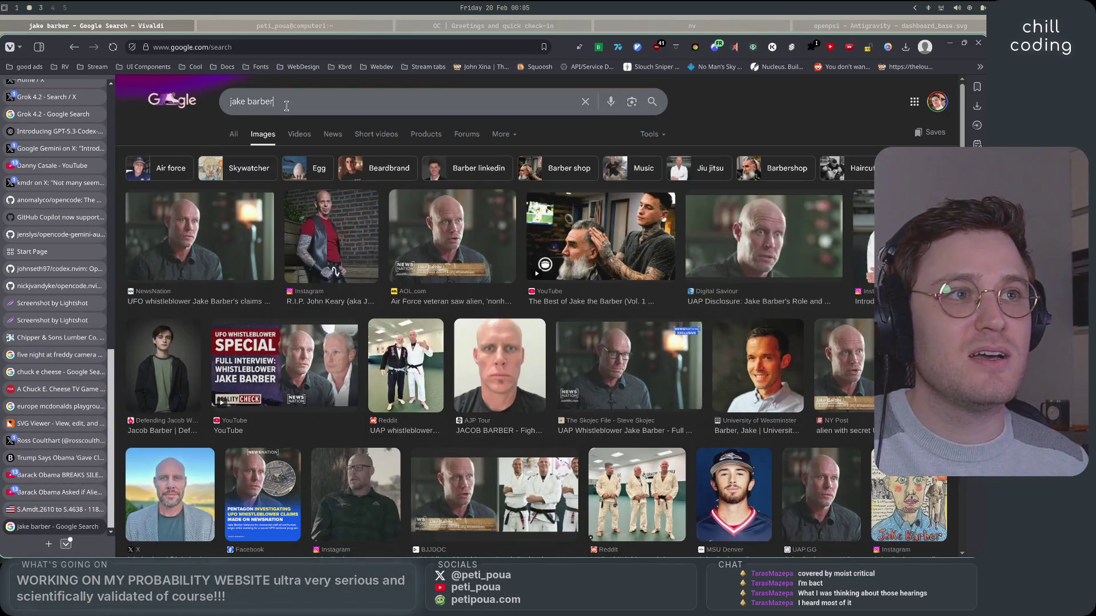
# - Search Google Images for 'tic tac 2004' and scroll through the Nimitz UFO results
pyautogui.write('ti')
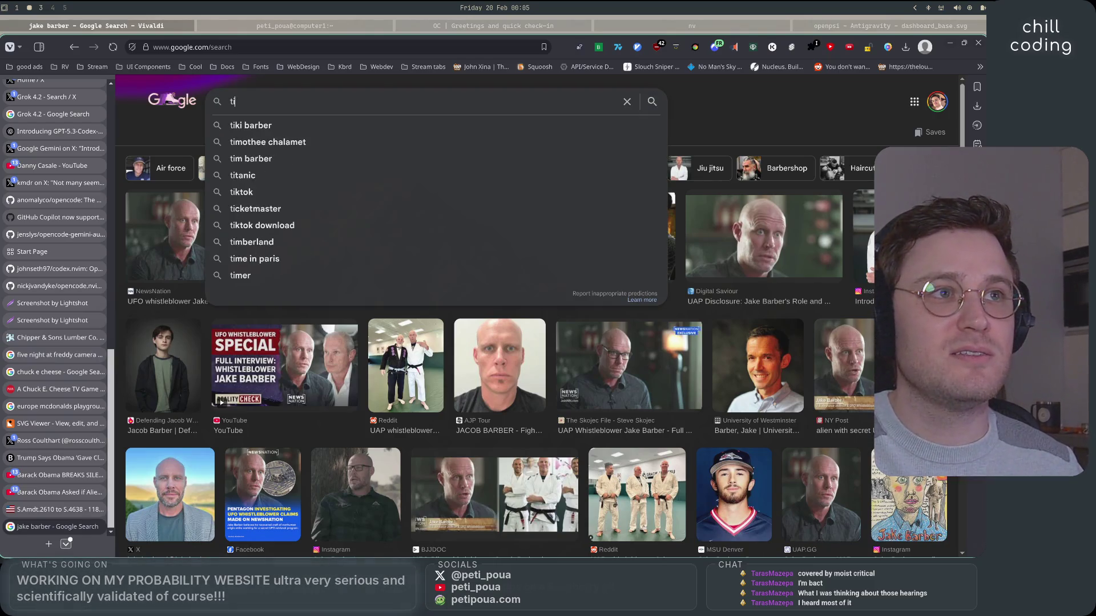
pyautogui.write('c tac 2')
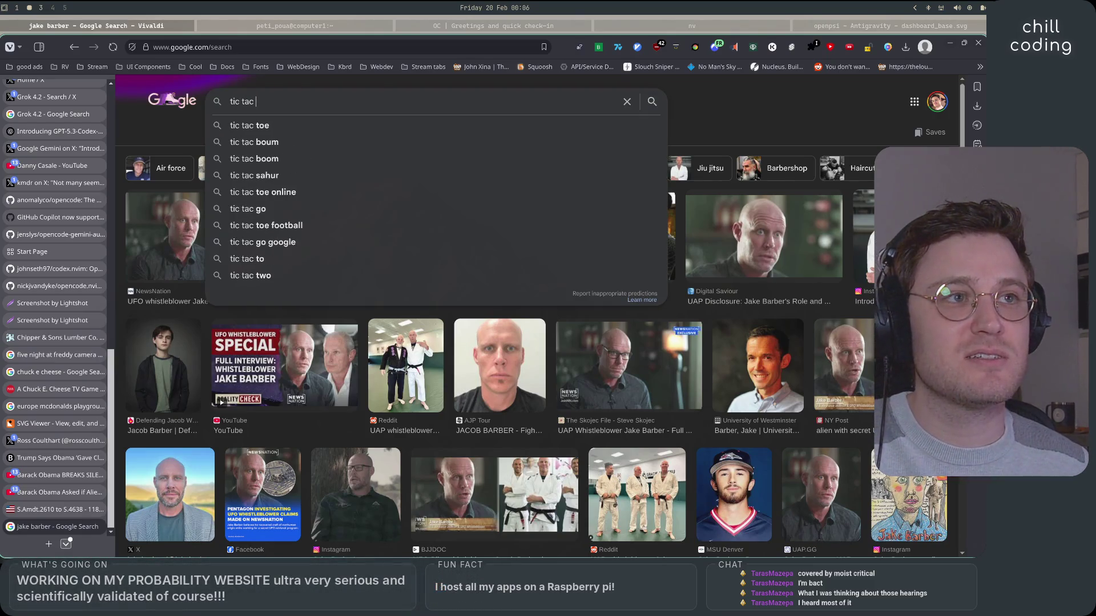
pyautogui.write('004')
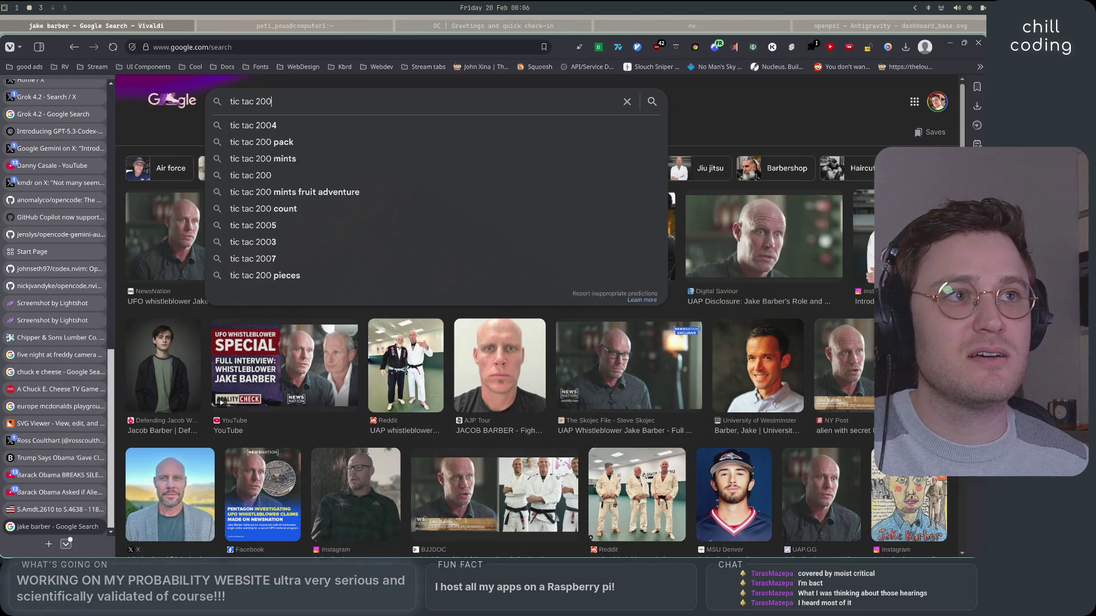
pyautogui.press('Return')
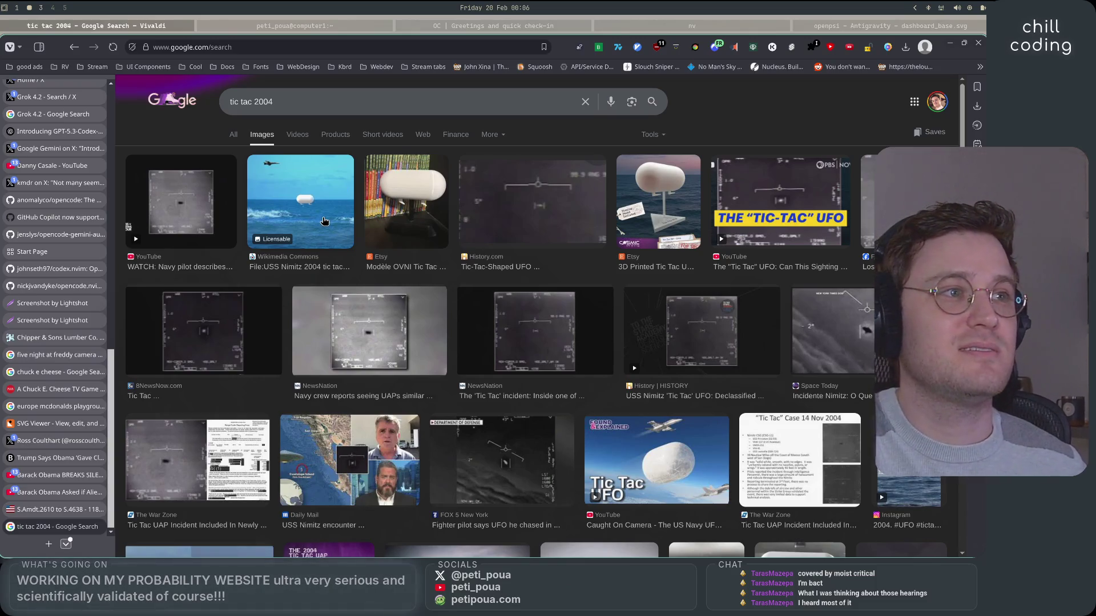
pyautogui.scroll(-3, 617, 392)
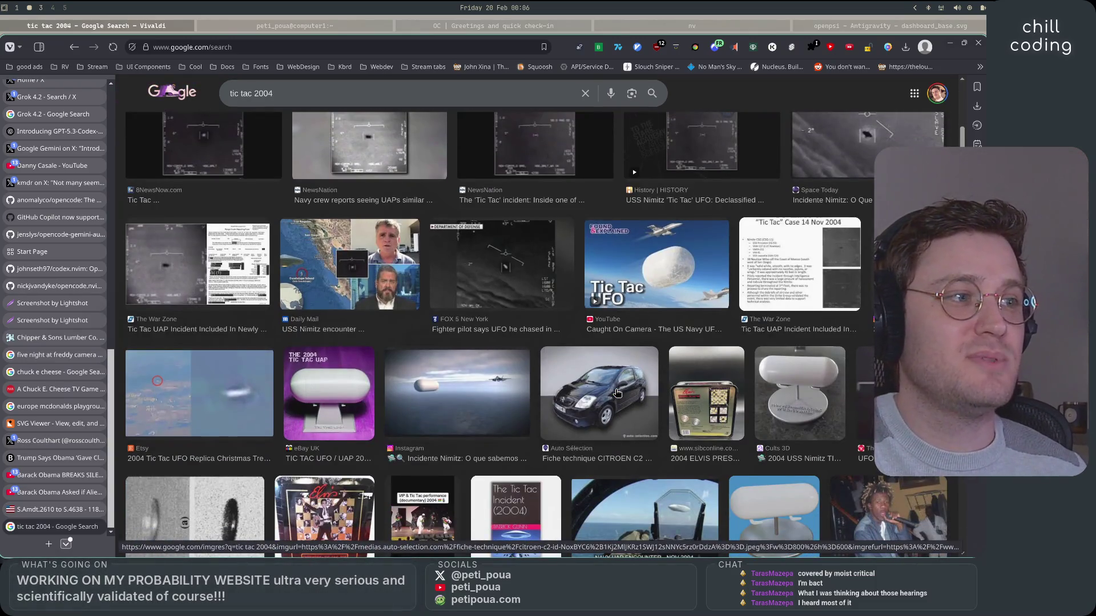
pyautogui.scroll(-3, 617, 393)
pyautogui.scroll(4, 174, 459)
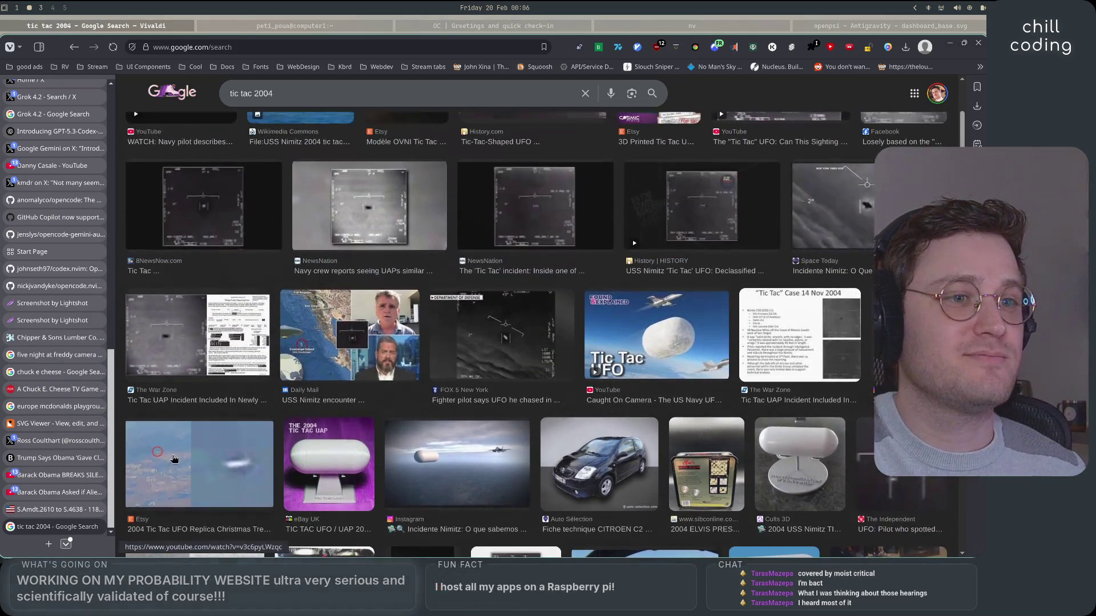
pyautogui.moveTo(57, 494)
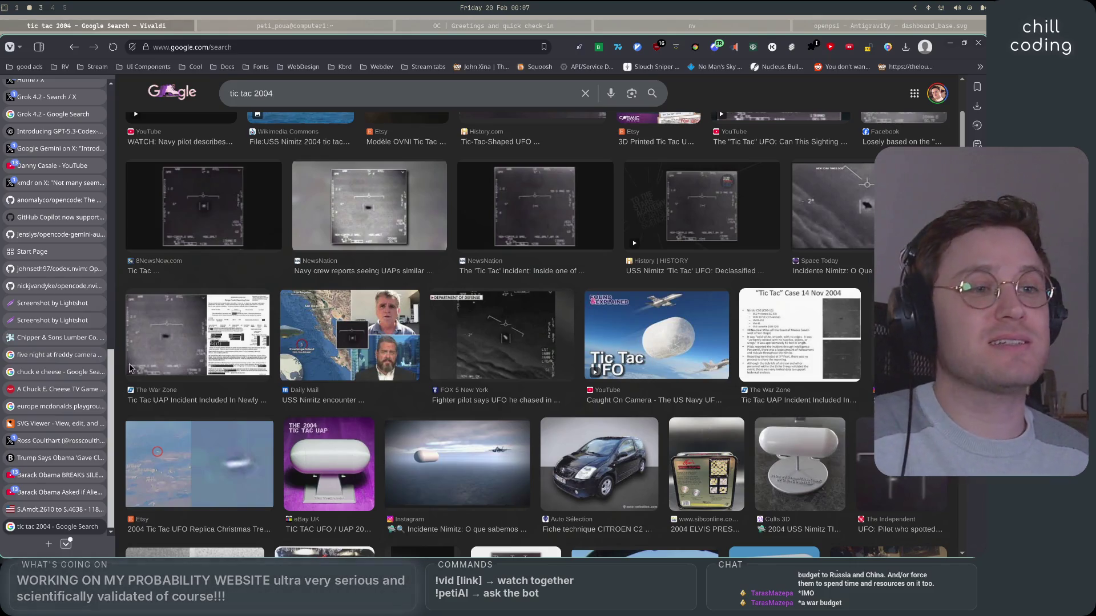
# - In a new tab, look up the ex-Marine's name to reach the r/UFOs verification post
pyautogui.click(48, 545)
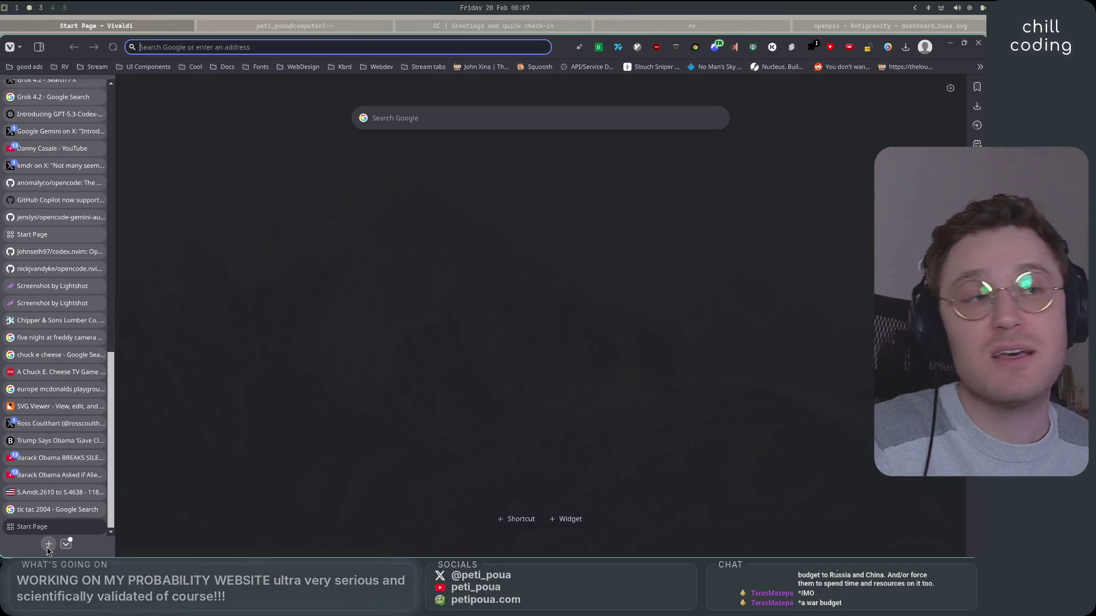
pyautogui.write('michael herrera')
pyautogui.press('Return')
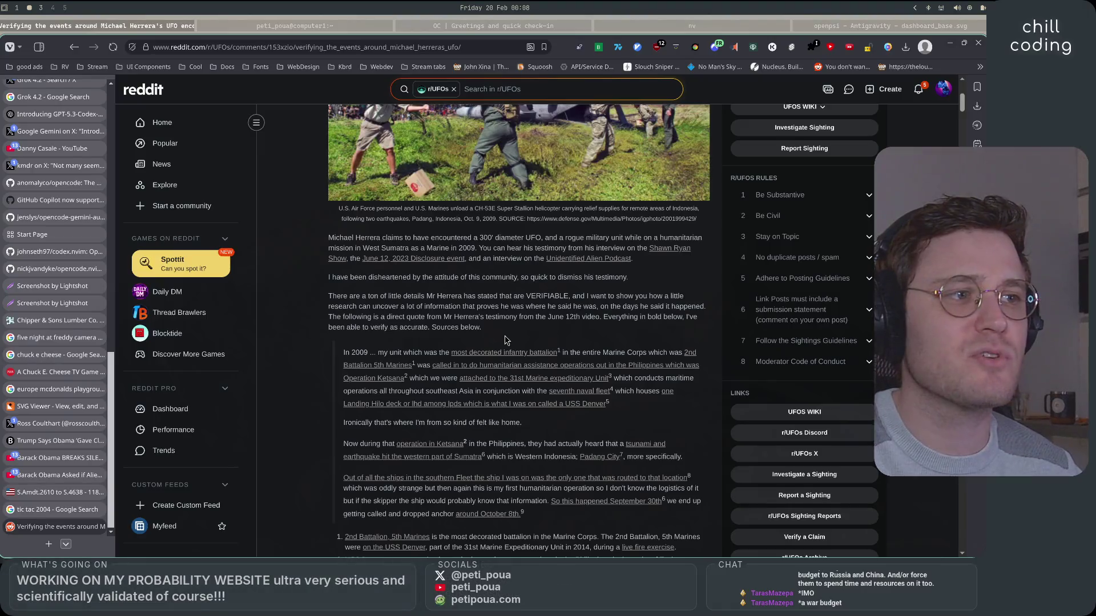
# - Run a Google search on the ex-Marine's name copied from the post title
pyautogui.click(404, 47)
pyautogui.hotkey('ctrl', 'v')
pyautogui.press('Return')
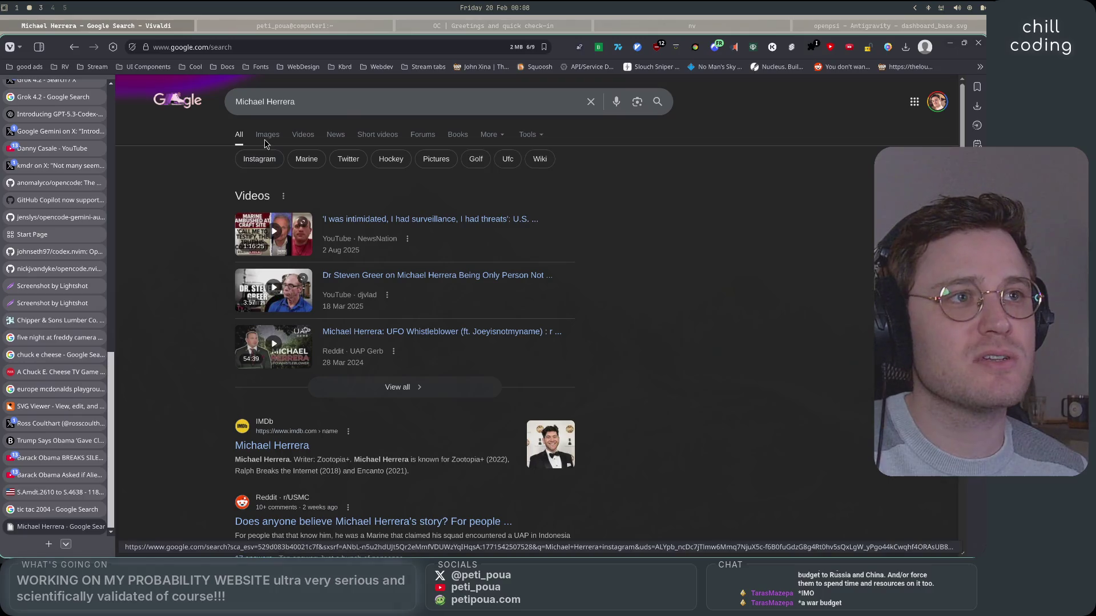
pyautogui.click(266, 134)
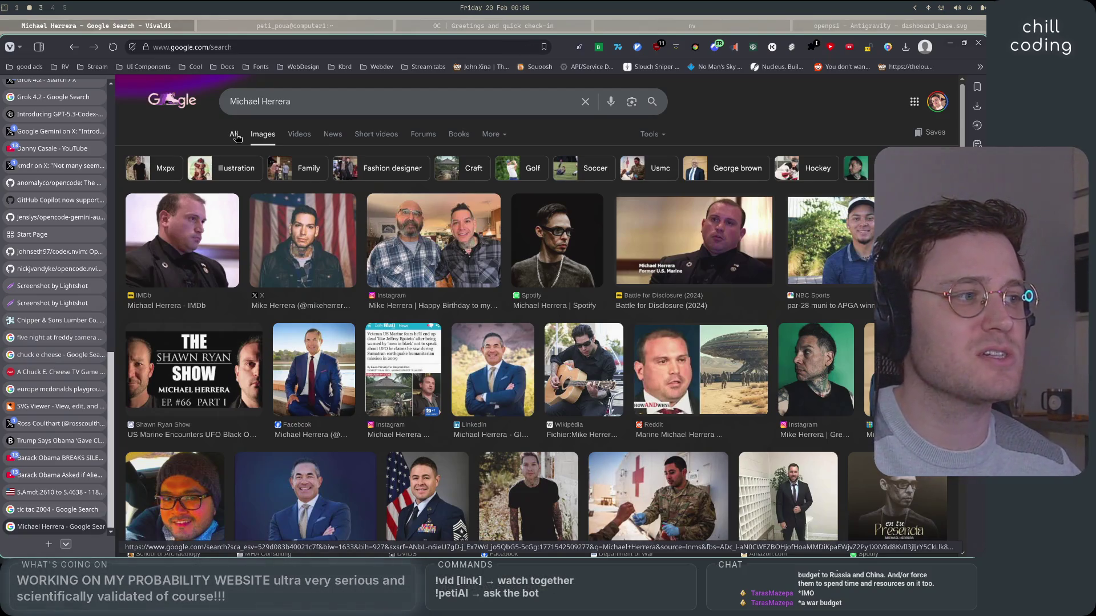
pyautogui.click(235, 135)
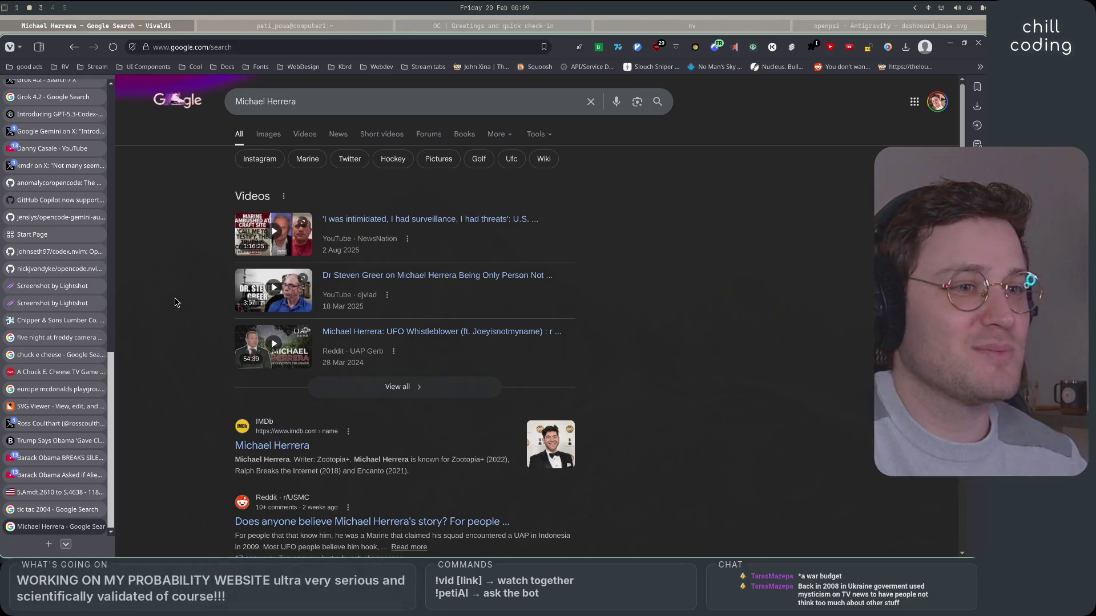
# - Scroll through the web results about the former Marine, then switch to image results
pyautogui.scroll(-3, 175, 303)
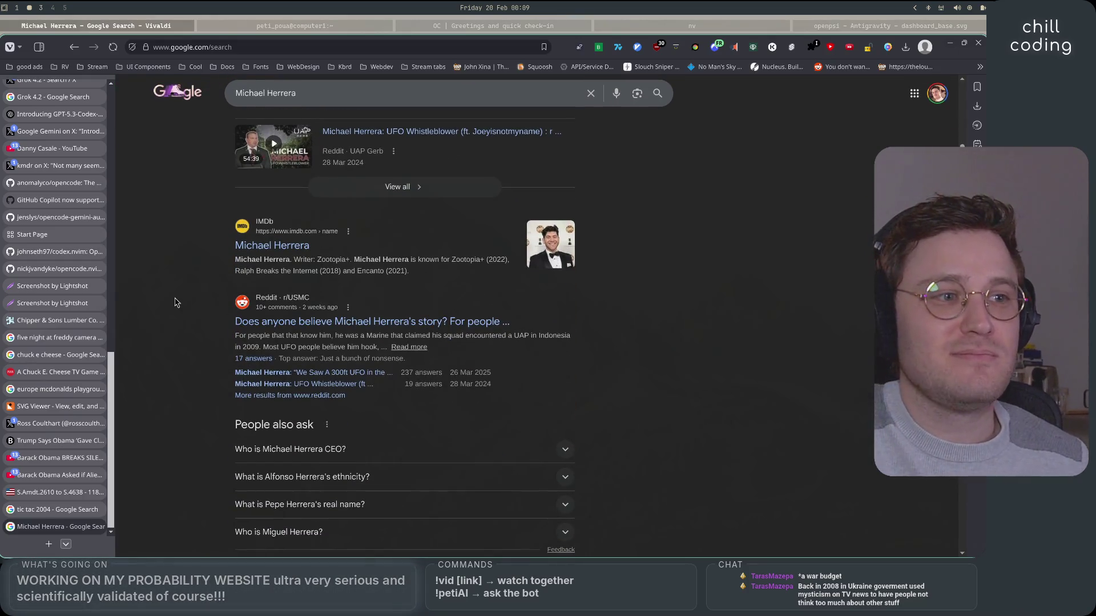
pyautogui.scroll(3, 192, 361)
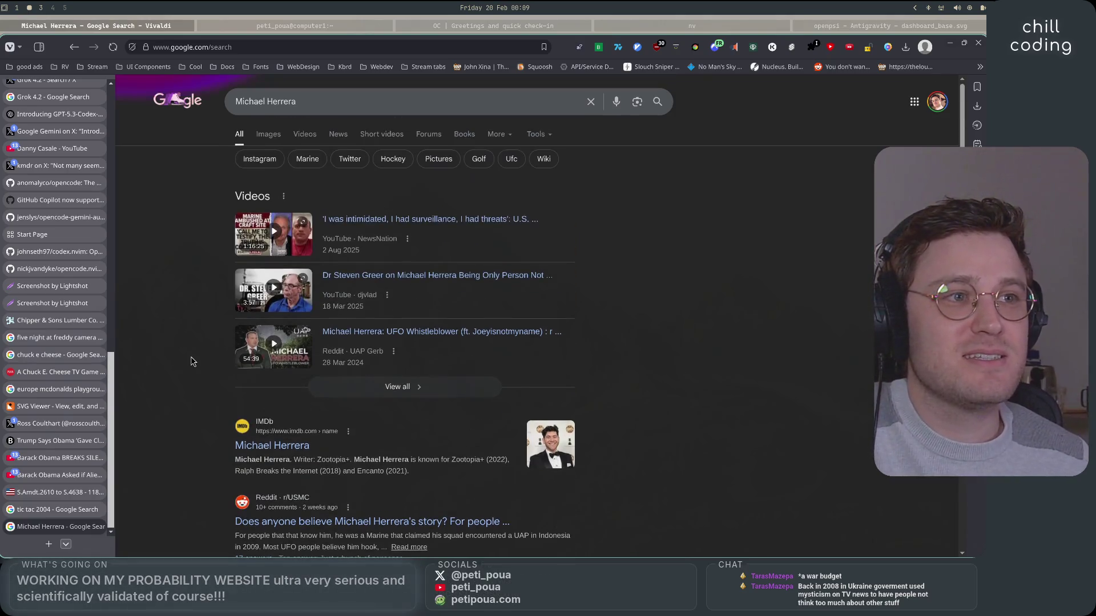
pyautogui.scroll(-1, 191, 361)
pyautogui.scroll(-1, 191, 361)
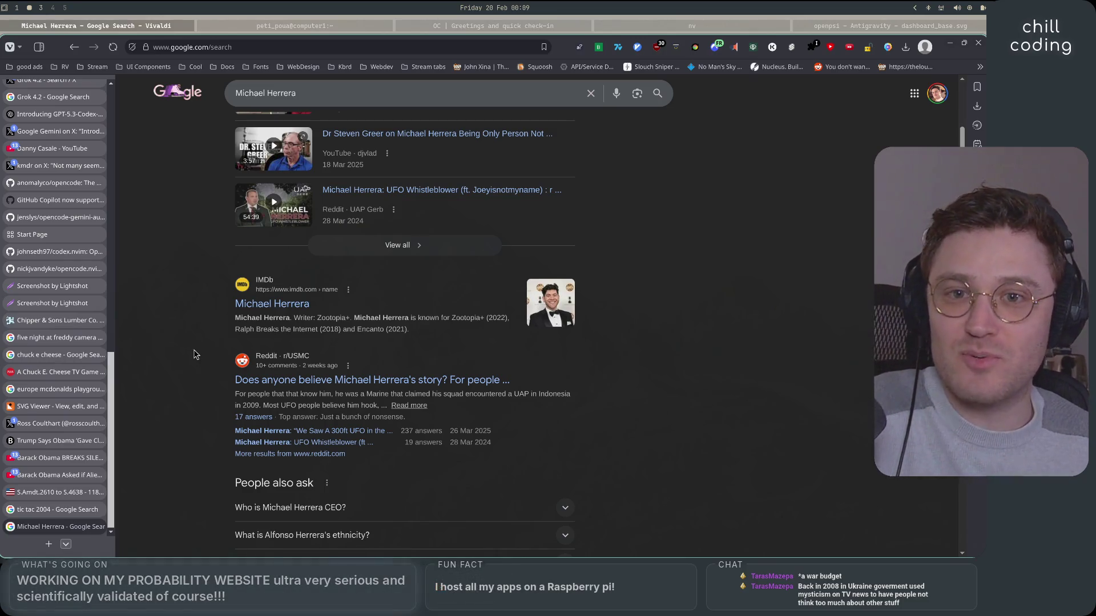
pyautogui.scroll(-3, 191, 364)
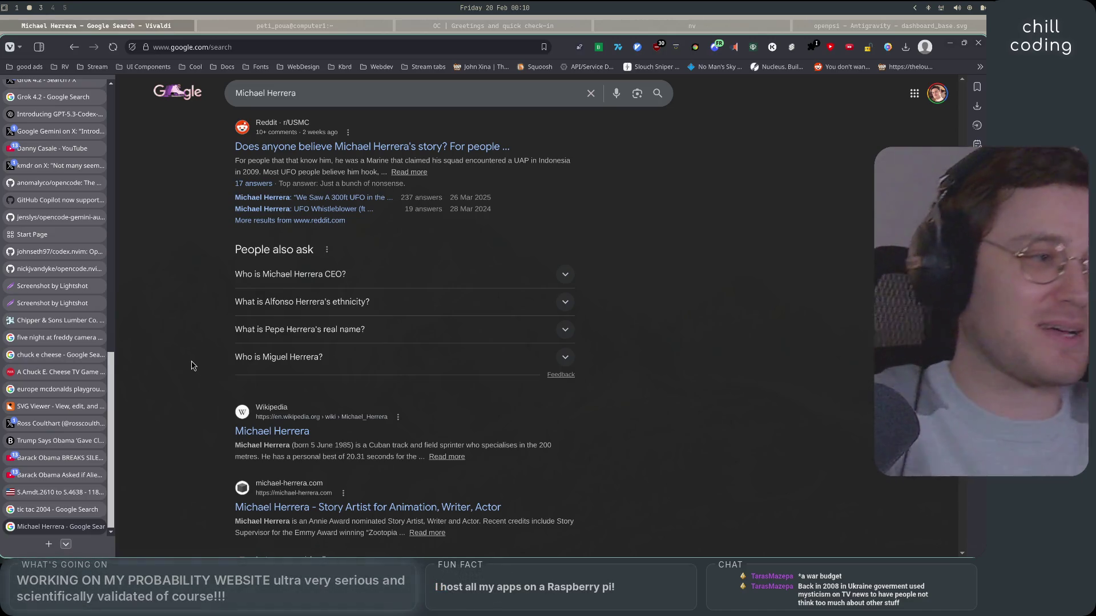
pyautogui.scroll(6, 191, 365)
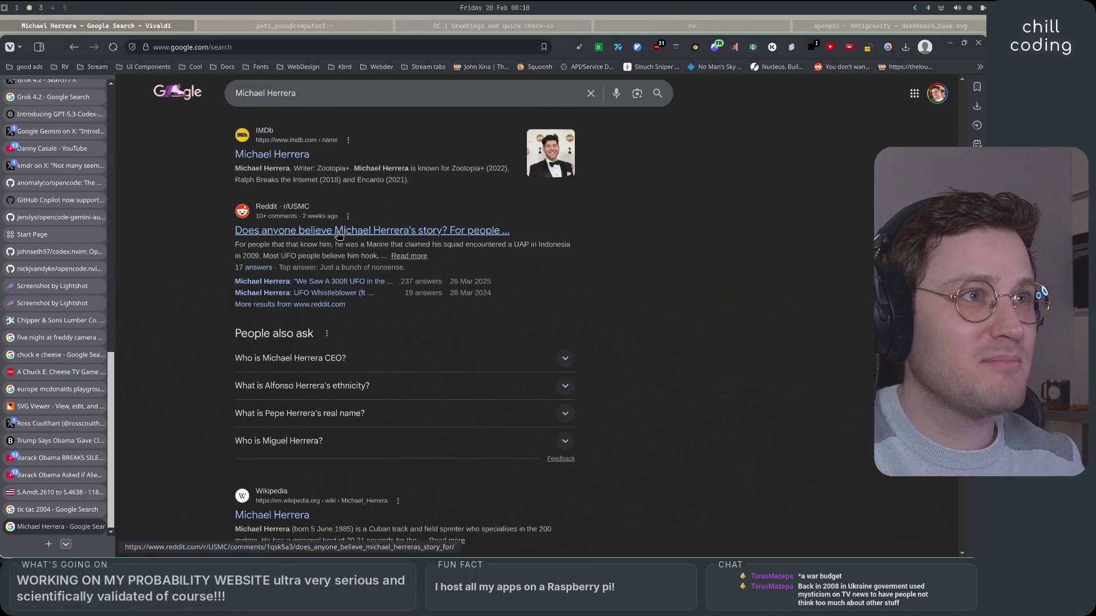
pyautogui.click(288, 139)
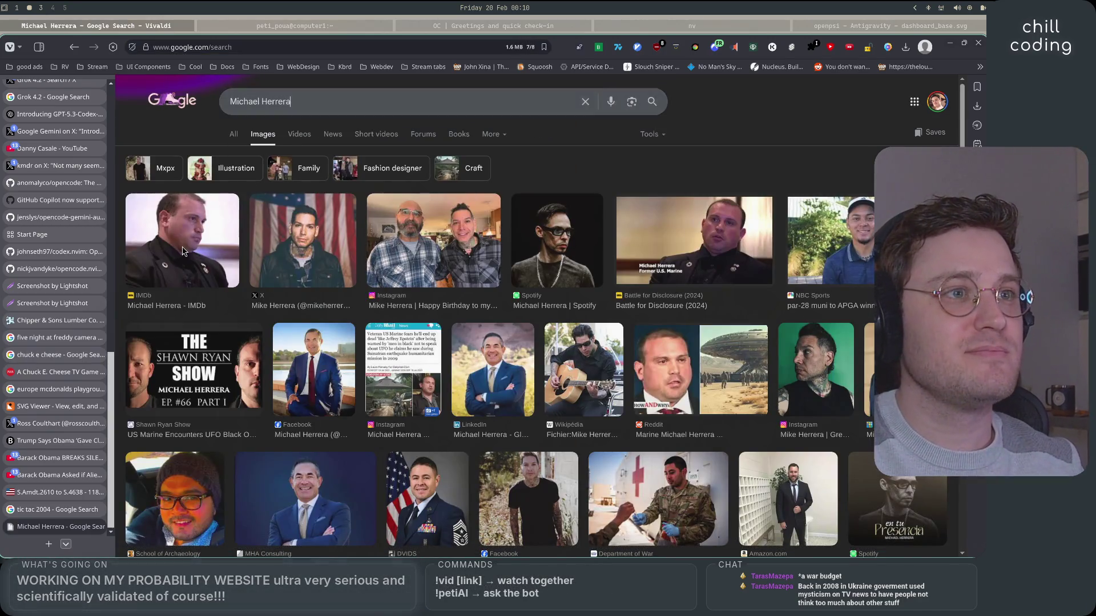
# - Enlarge the former Marine's first IMDb photo and select the search query
pyautogui.click(183, 250)
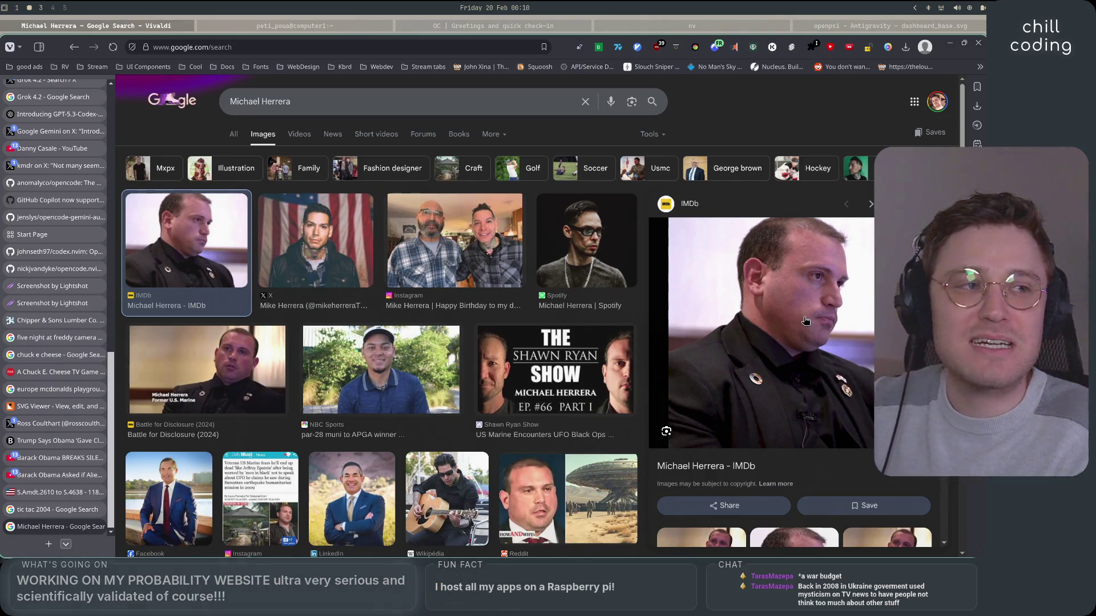
pyautogui.tripleClick(260, 101)
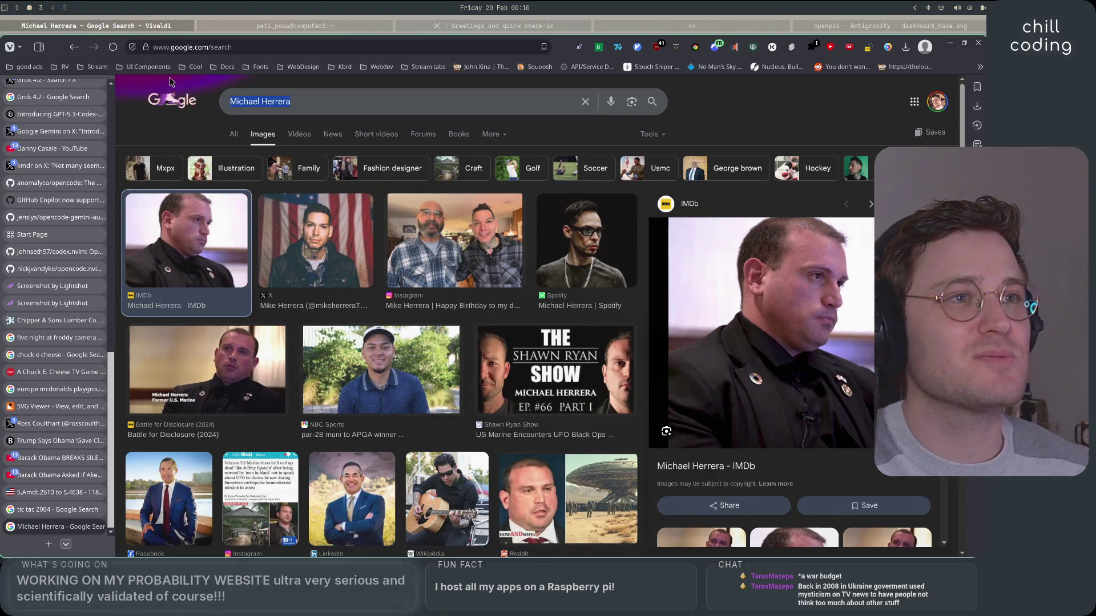
# - Search images for the UFO-disclosure attorney's correctly spelled name and preview his IMDb portrait
pyautogui.write('danny')
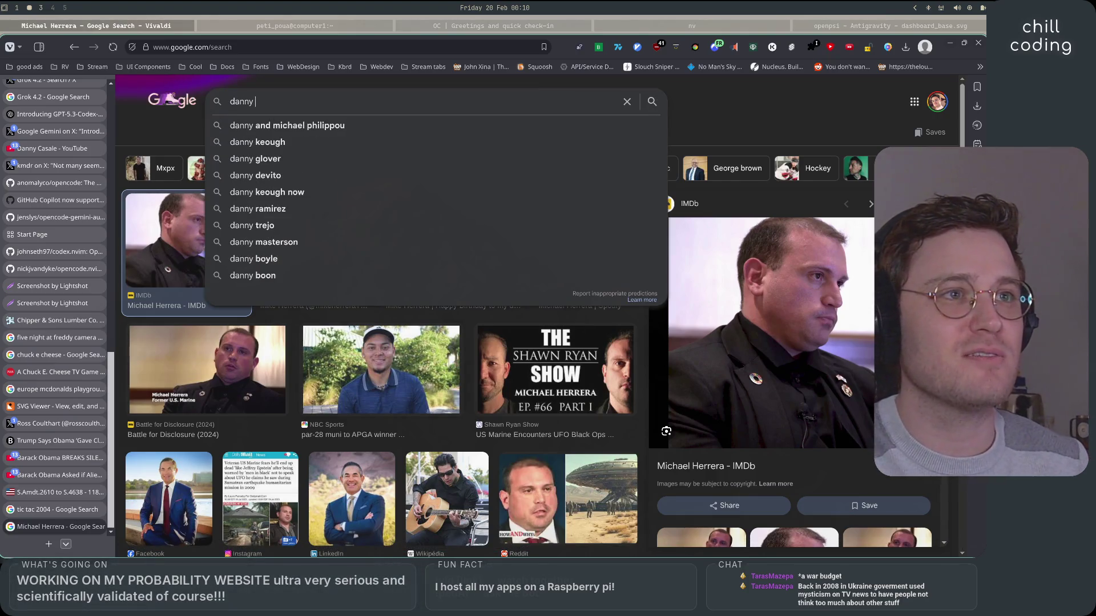
pyautogui.write(' shafi')
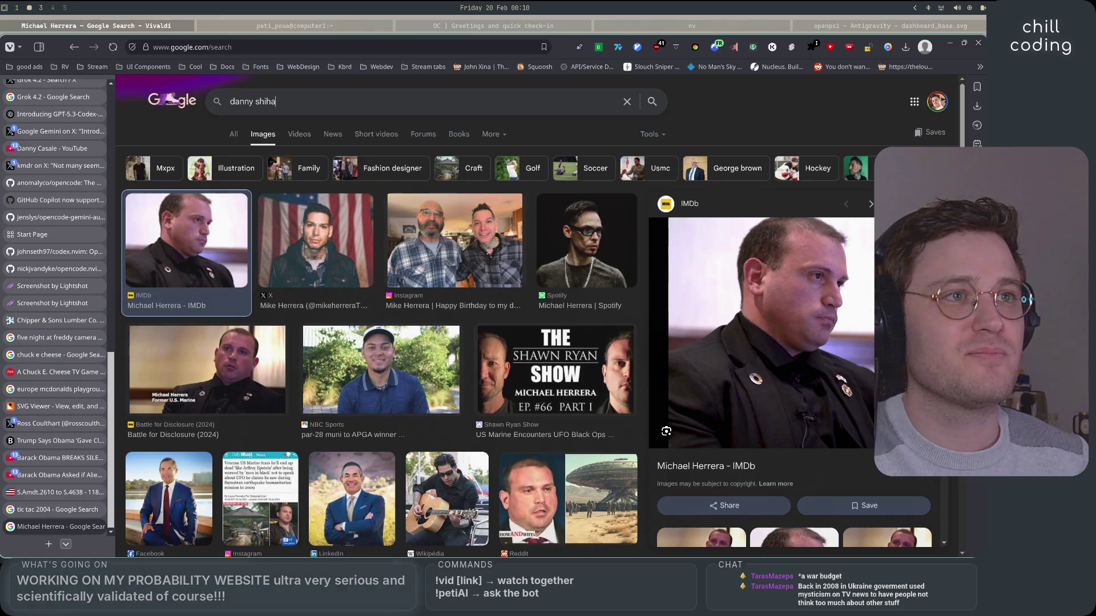
pyautogui.press('BackSpace')
pyautogui.press('BackSpace')
pyautogui.press('BackSpace')
pyautogui.write('eehan')
pyautogui.press('Return')
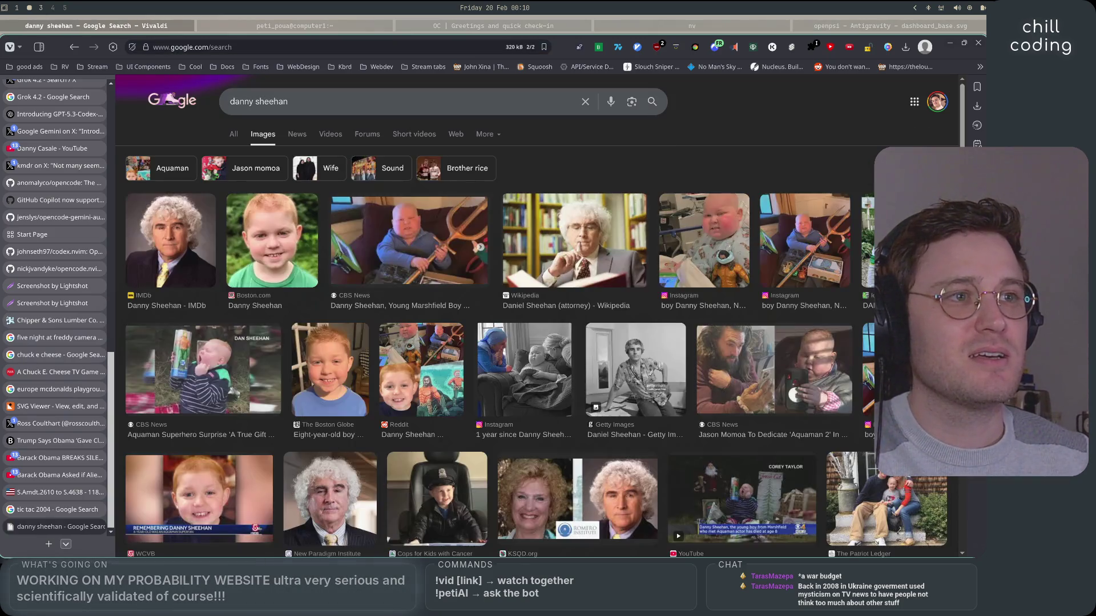
pyautogui.click(131, 234)
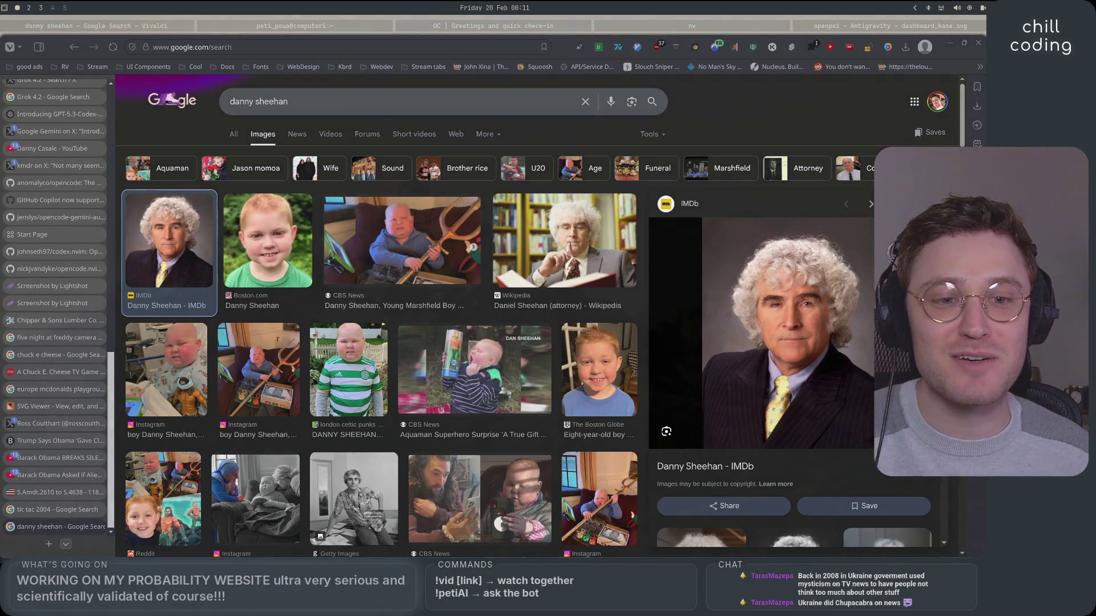
pyautogui.press('super+2')
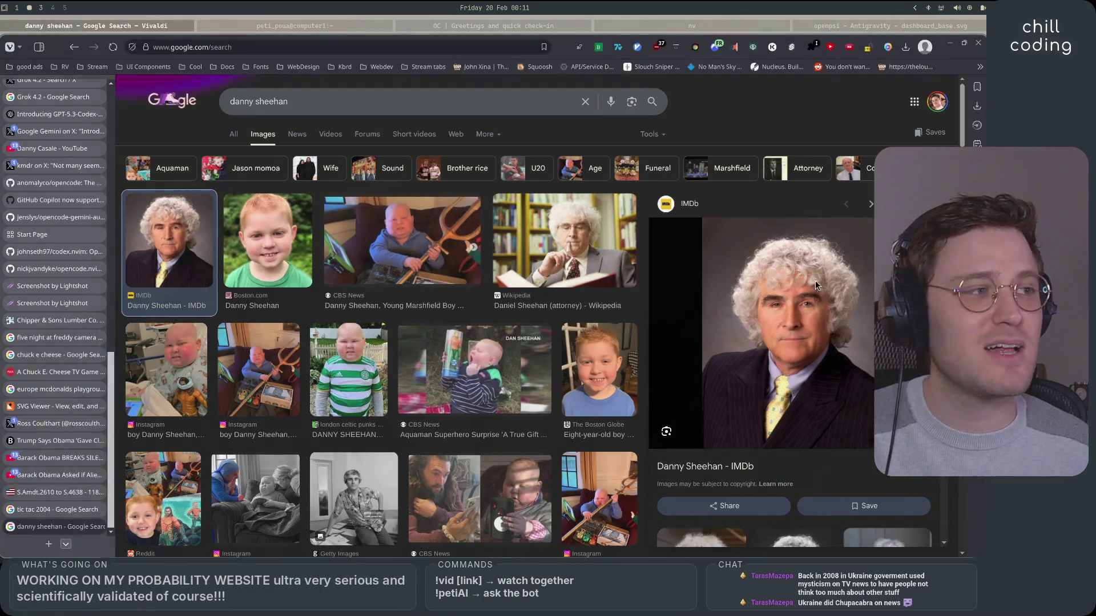
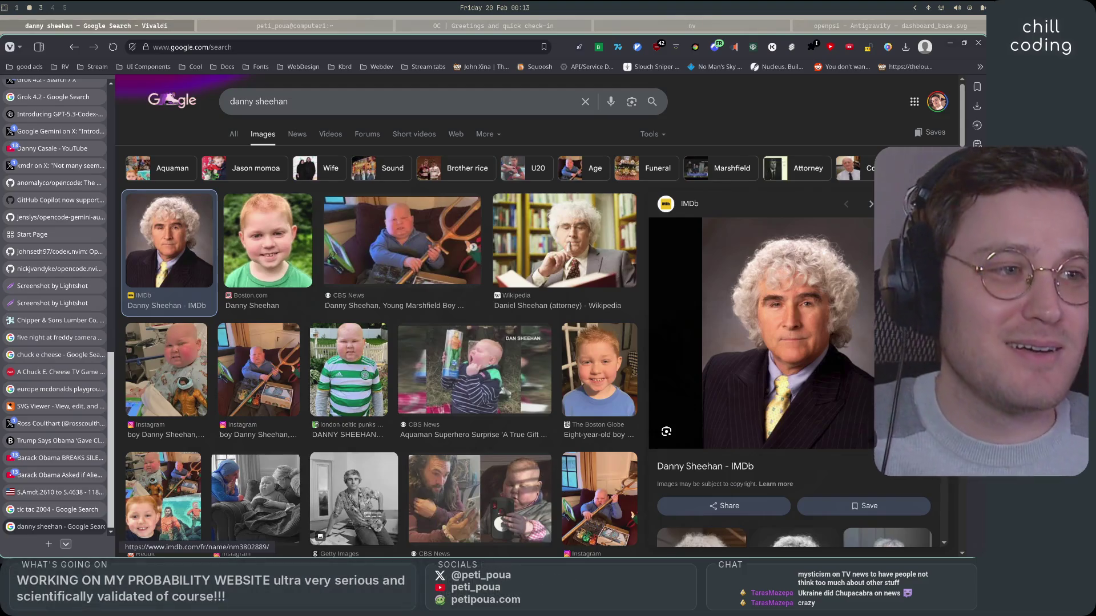
# - Search Google images for 'les ailleurs' and preview the YouTube 'Les Ailleurs' documentary series result
pyautogui.scroll(-3, 482, 356)
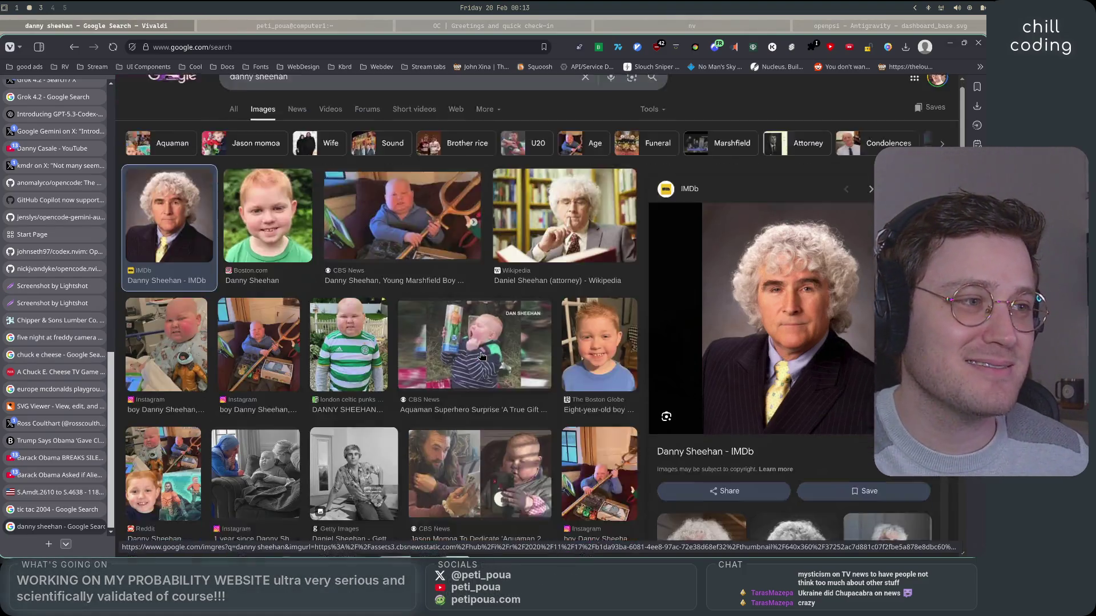
pyautogui.scroll(3, 482, 356)
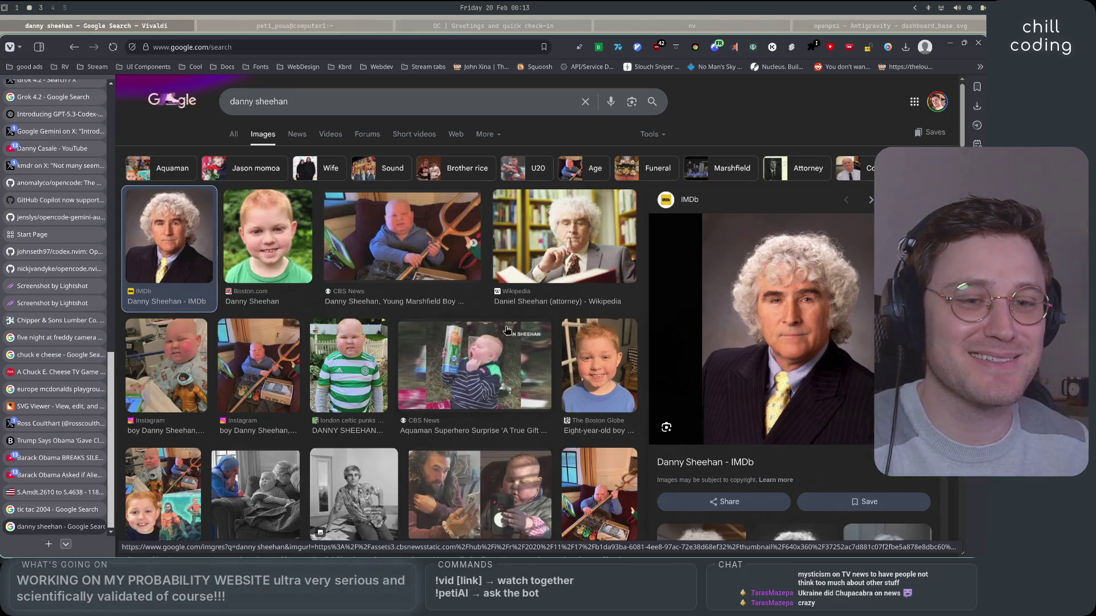
pyautogui.scroll(-5, 506, 330)
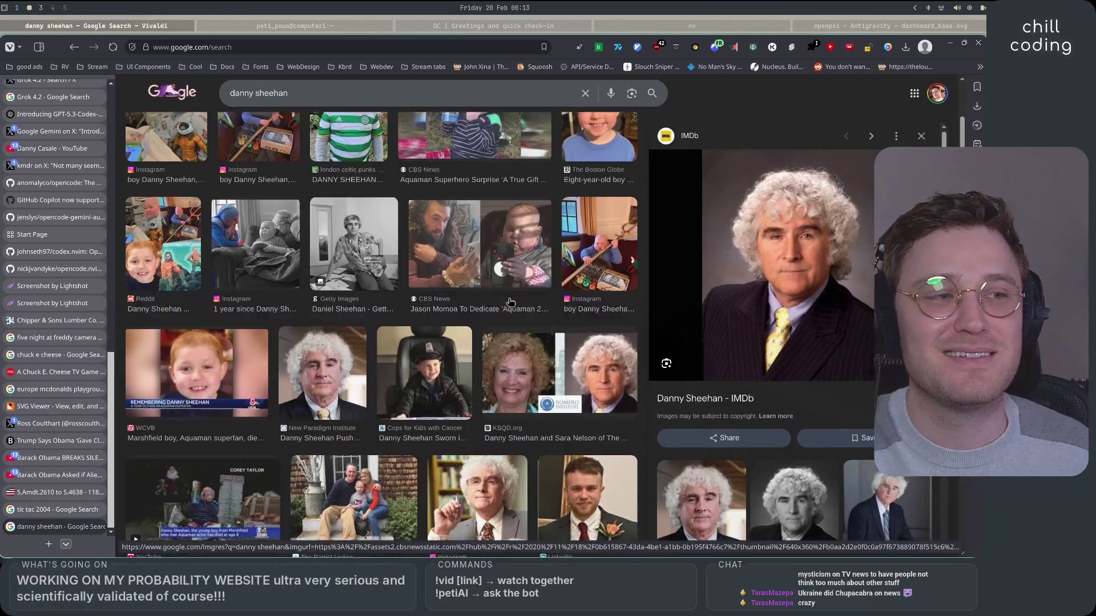
pyautogui.scroll(5, 512, 423)
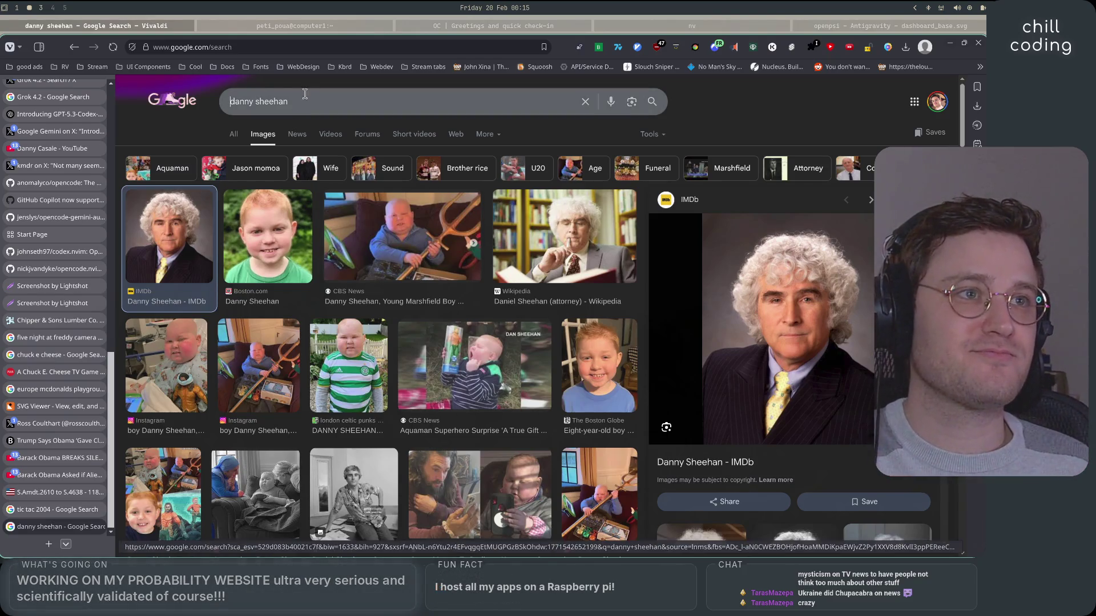
pyautogui.press('/')
pyautogui.write('les ailleurs')
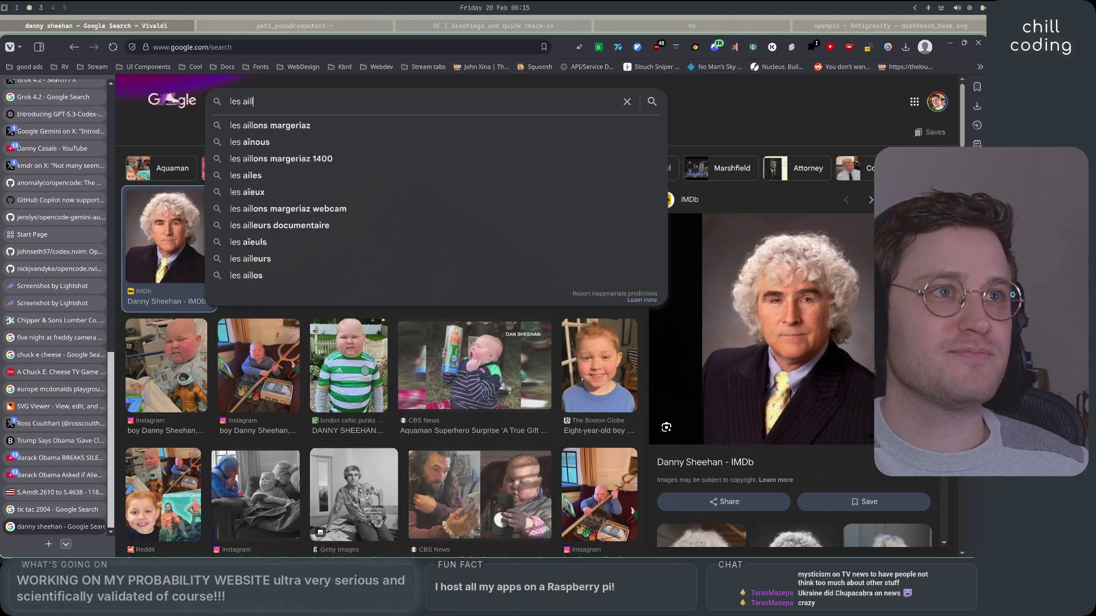
pyautogui.press('Return')
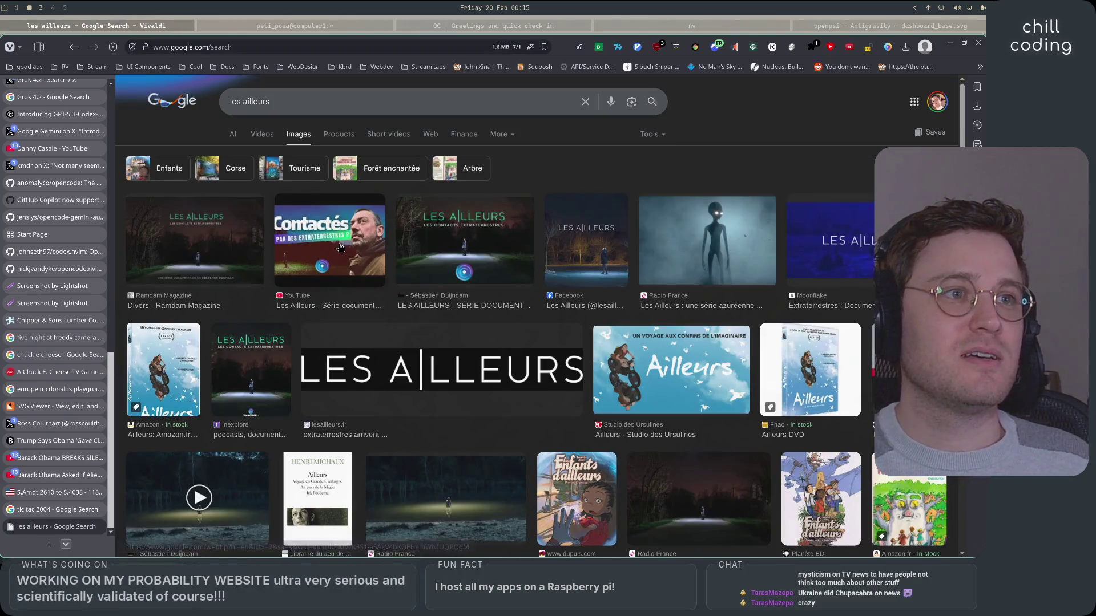
pyautogui.click(347, 280)
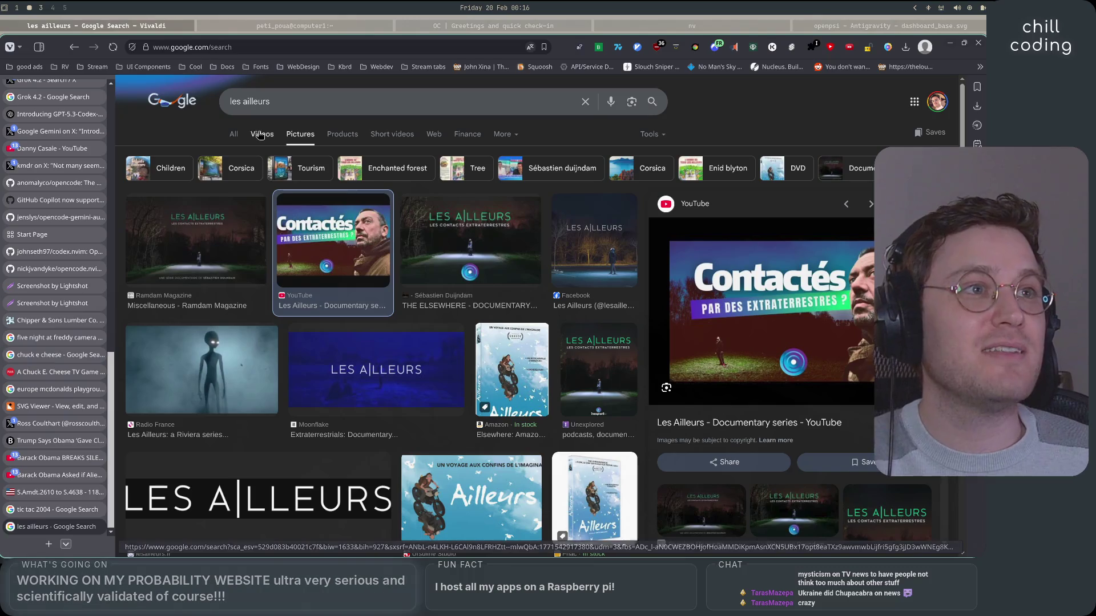
pyautogui.tripleClick(254, 103)
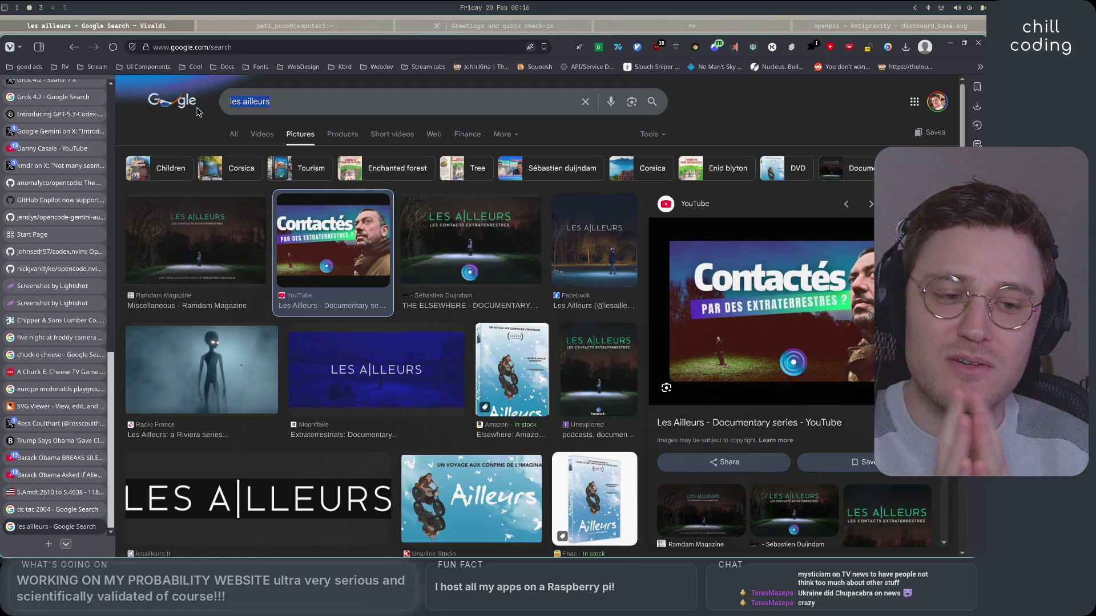
# - Search images for 'first abduction case us' and preview the Aeon alien abduction history result
pyautogui.write('firs')
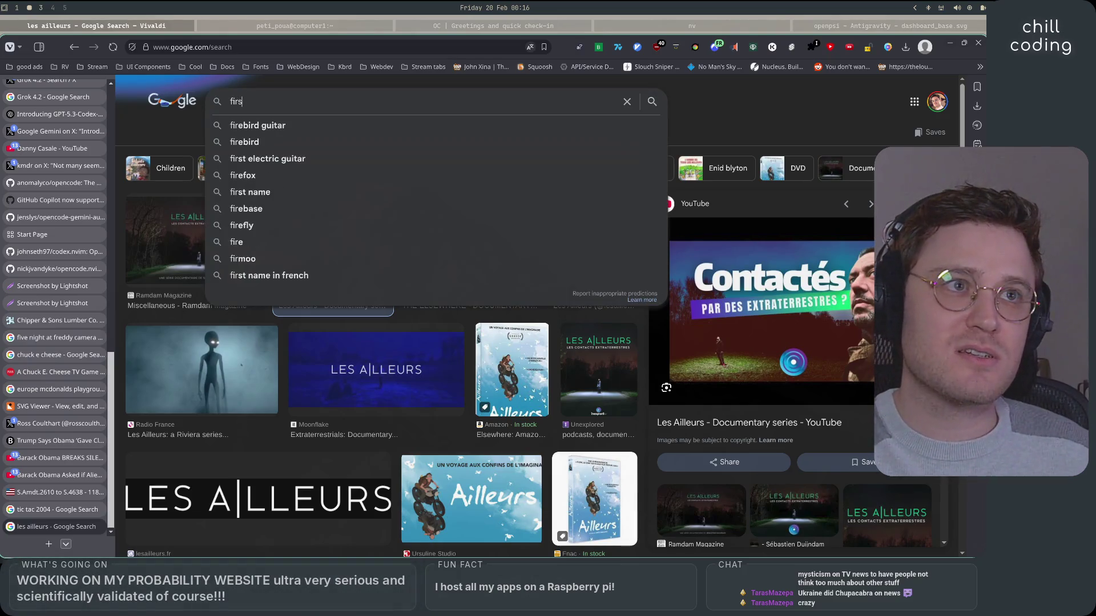
pyautogui.write('t abdub')
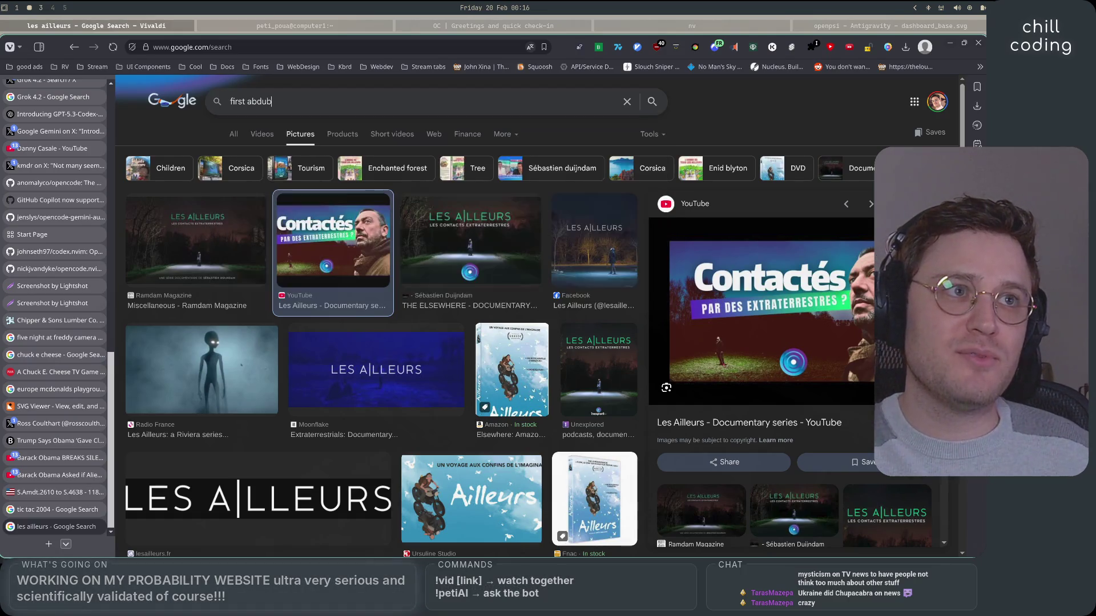
pyautogui.press('BackSpace')
pyautogui.press('BackSpace')
pyautogui.write('ction')
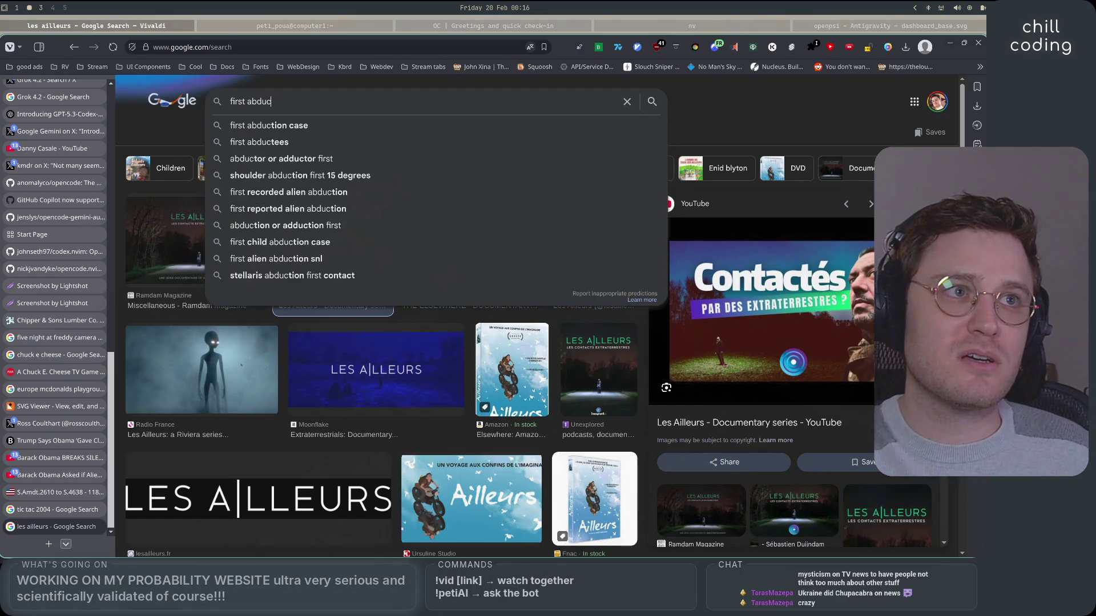
pyautogui.write(' case us')
pyautogui.press('Return')
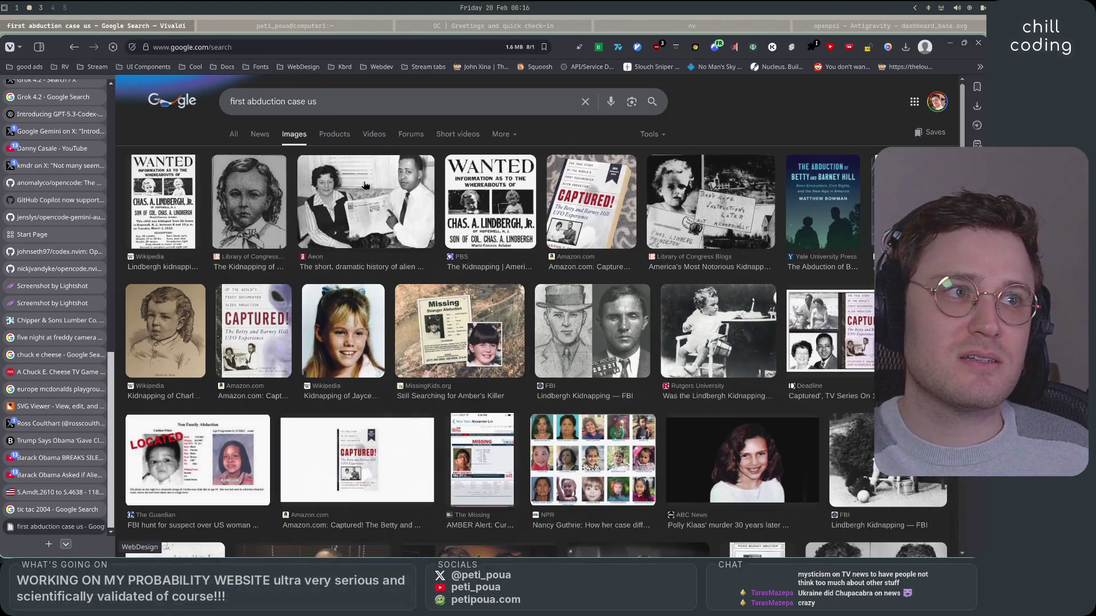
pyautogui.click(366, 211)
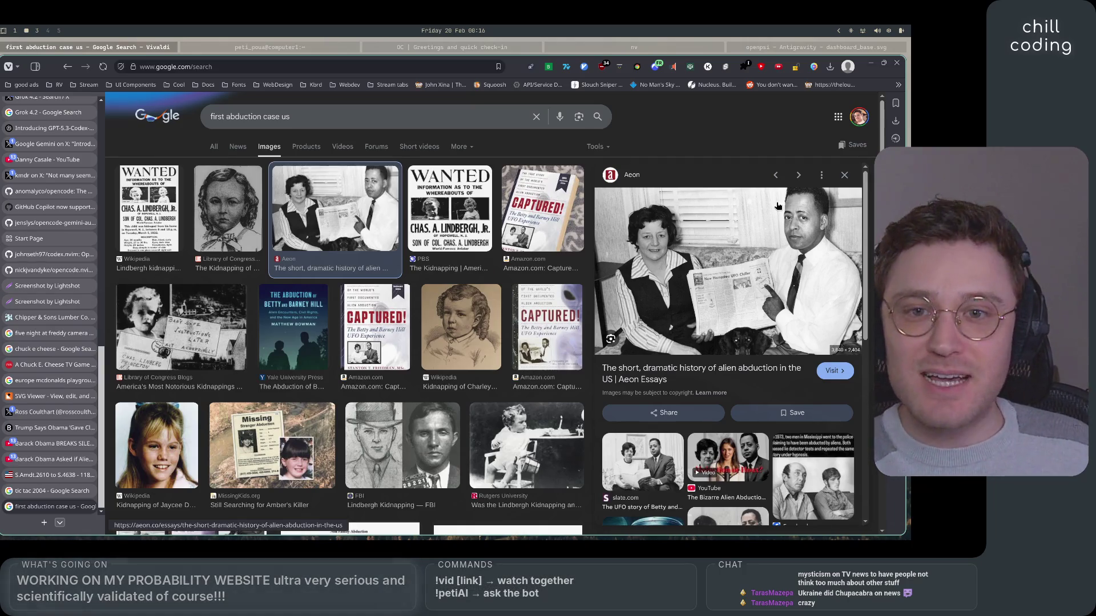
# - Open a new blank Start Page tab with an empty address bar, then switch to workspace 3
pyautogui.moveTo(54, 380)
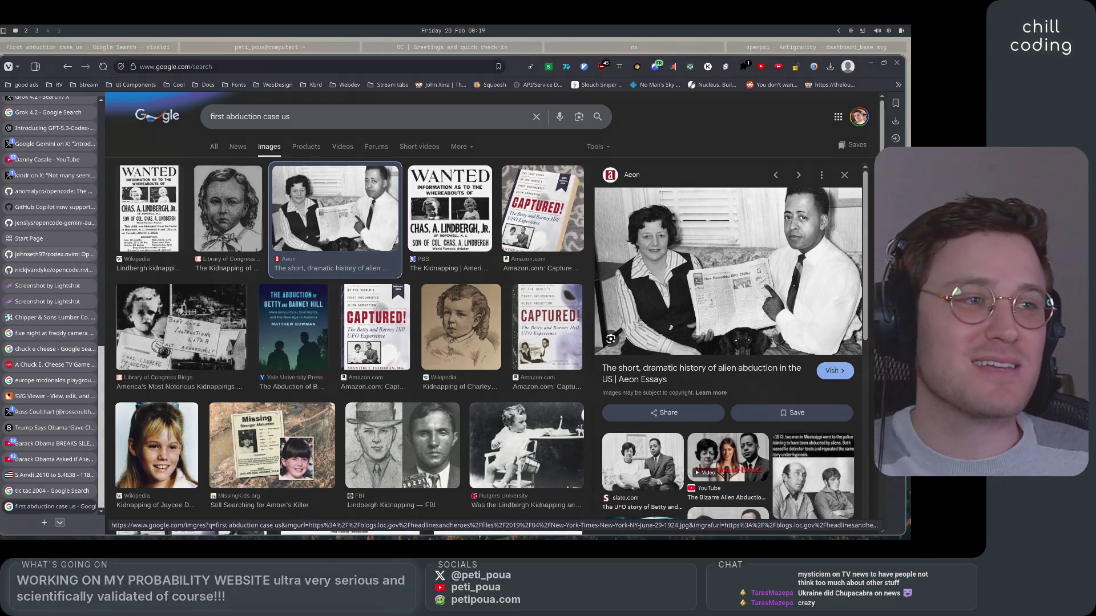
pyautogui.click(44, 524)
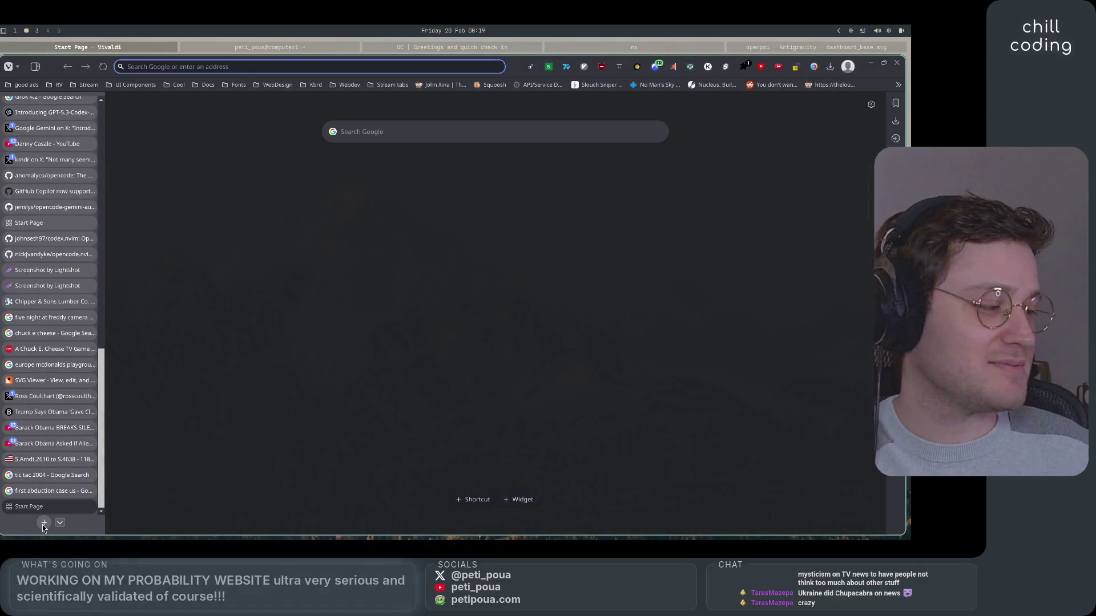
pyautogui.write('pr')
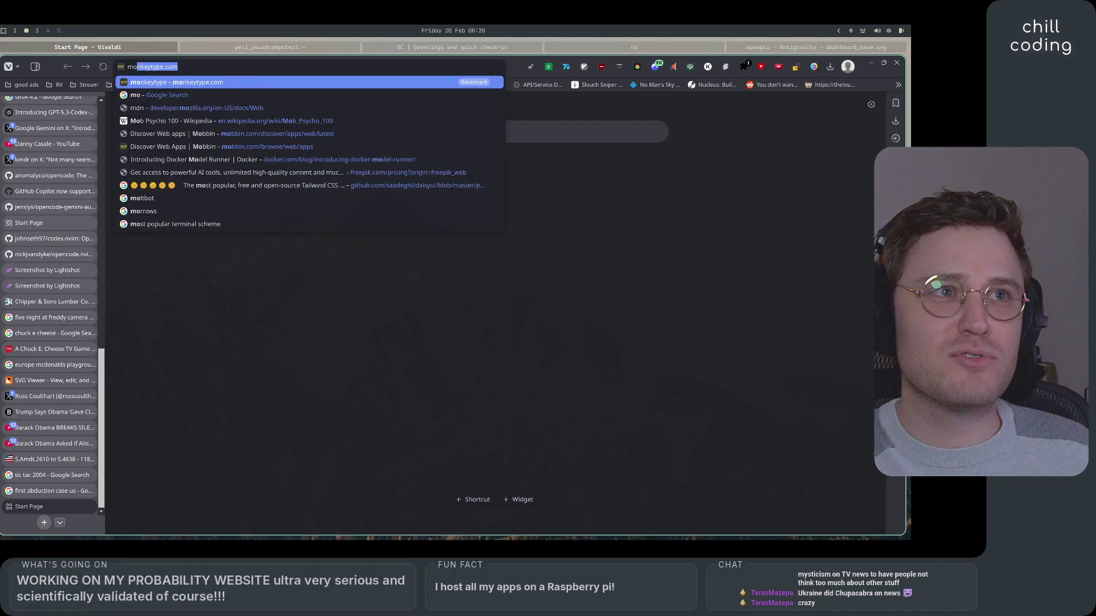
pyautogui.press('BackSpace')
pyautogui.press('BackSpace')
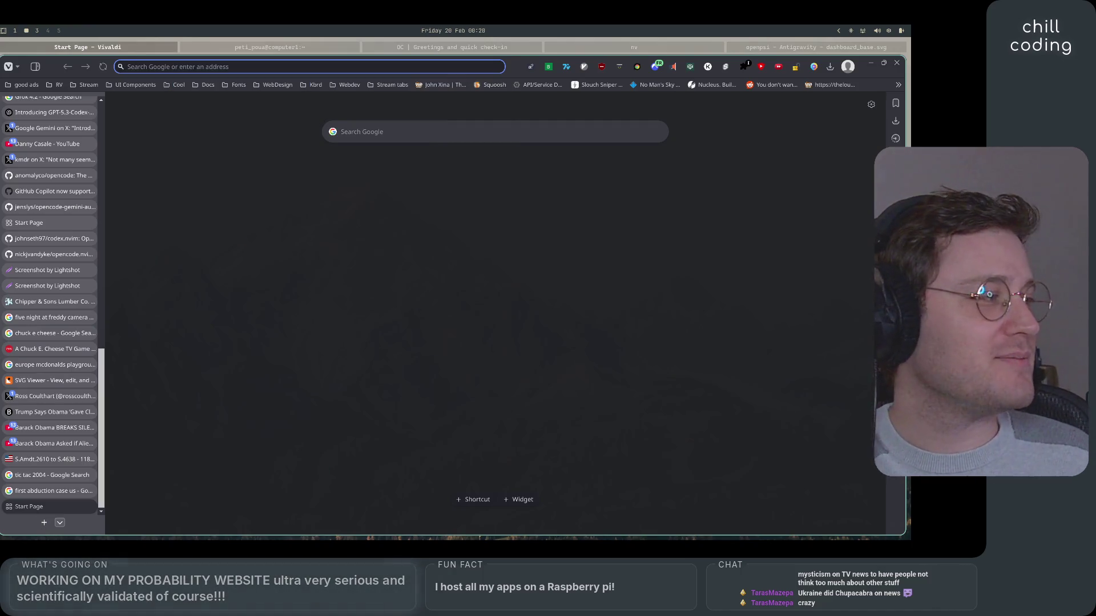
pyautogui.press('super+3')
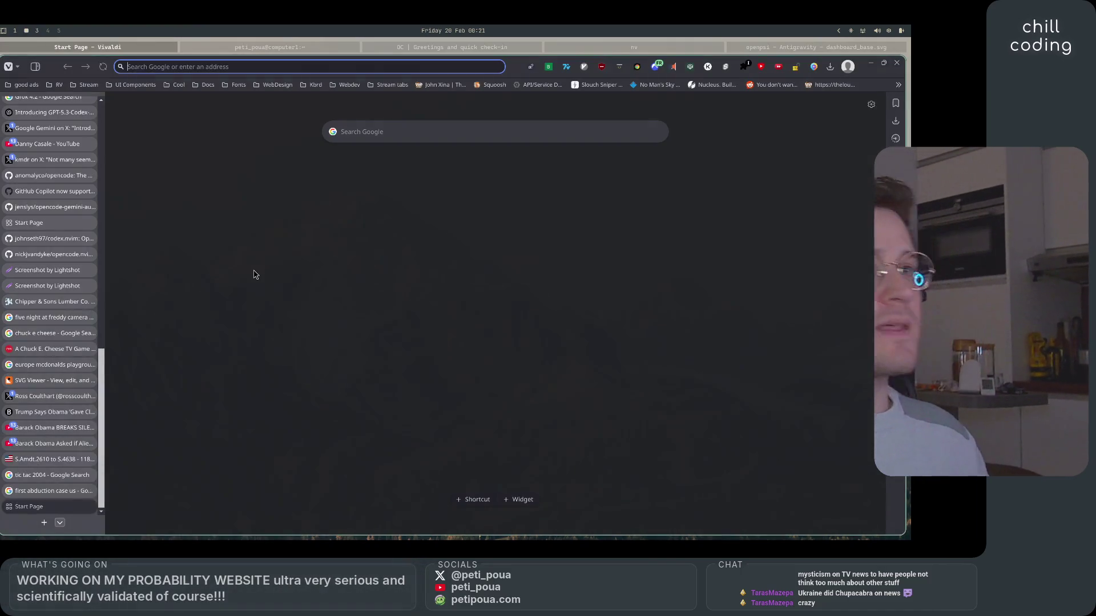
pyautogui.click(54, 443)
pyautogui.click(488, 109)
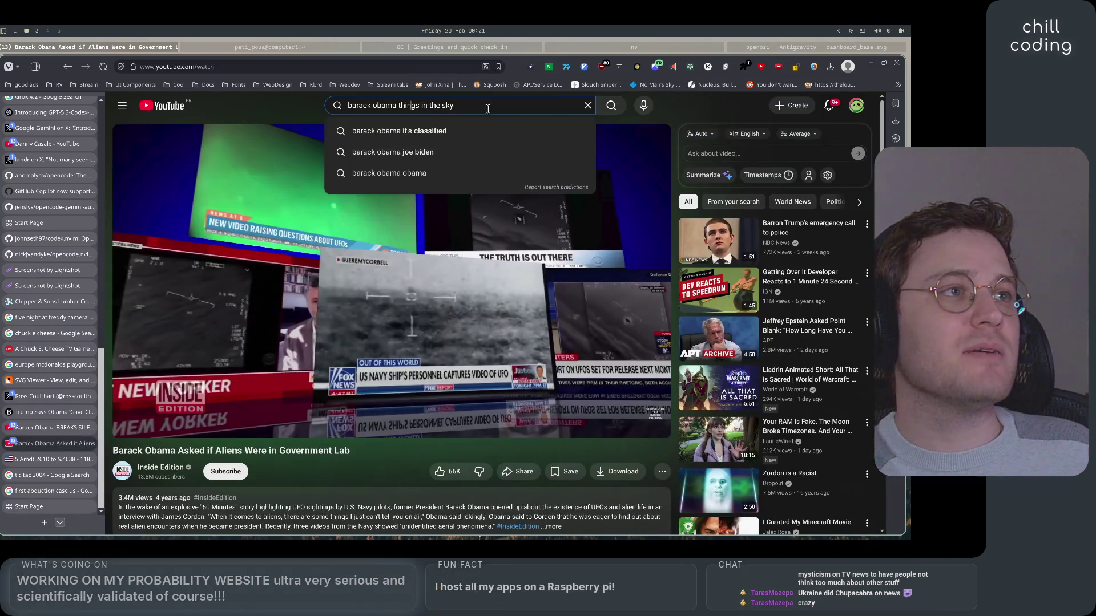
# - Replace the YouTube search query with 'african chief alien' and run the search
pyautogui.moveTo(488, 109); pyautogui.dragTo(308, 112)
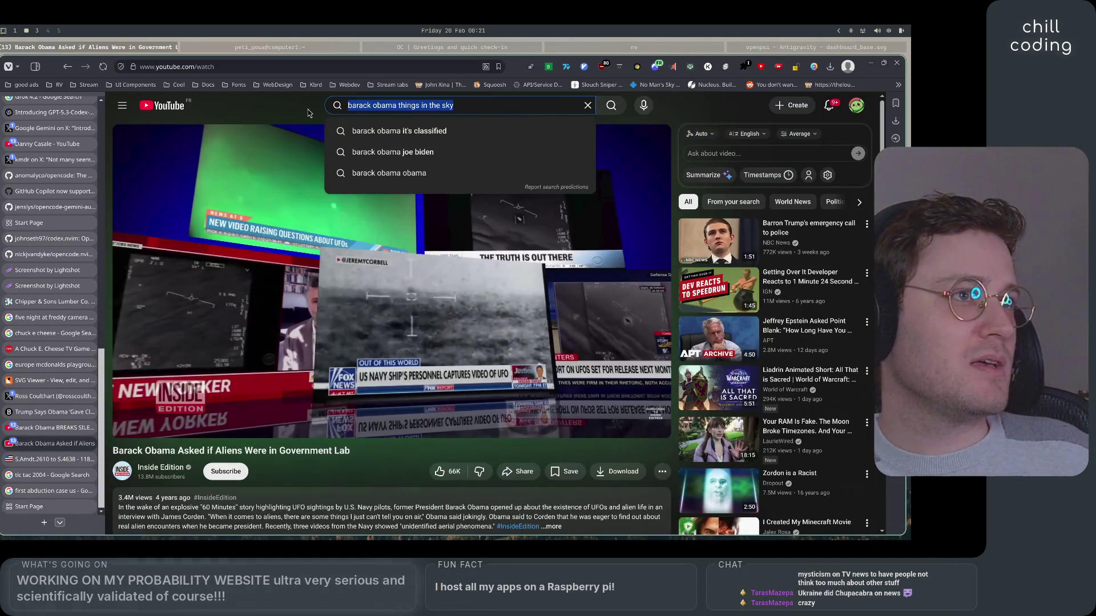
pyautogui.write('african')
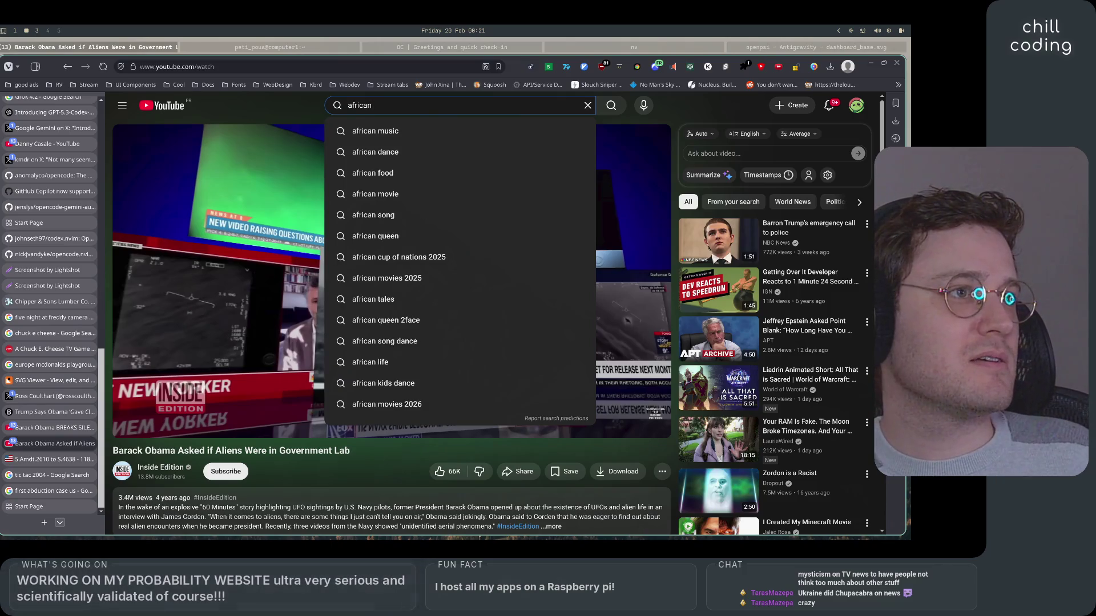
pyautogui.write(' r')
pyautogui.press('BackSpace')
pyautogui.write('chiel')
pyautogui.press('BackSpace')
pyautogui.write('f ufo')
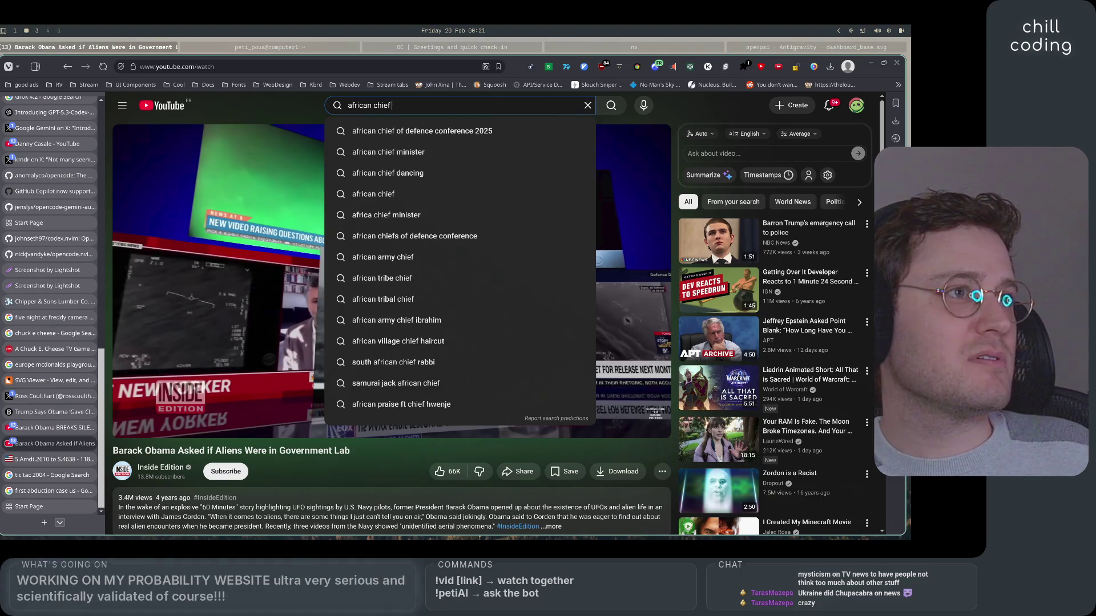
pyautogui.press('BackSpace')
pyautogui.press('BackSpace')
pyautogui.press('BackSpace')
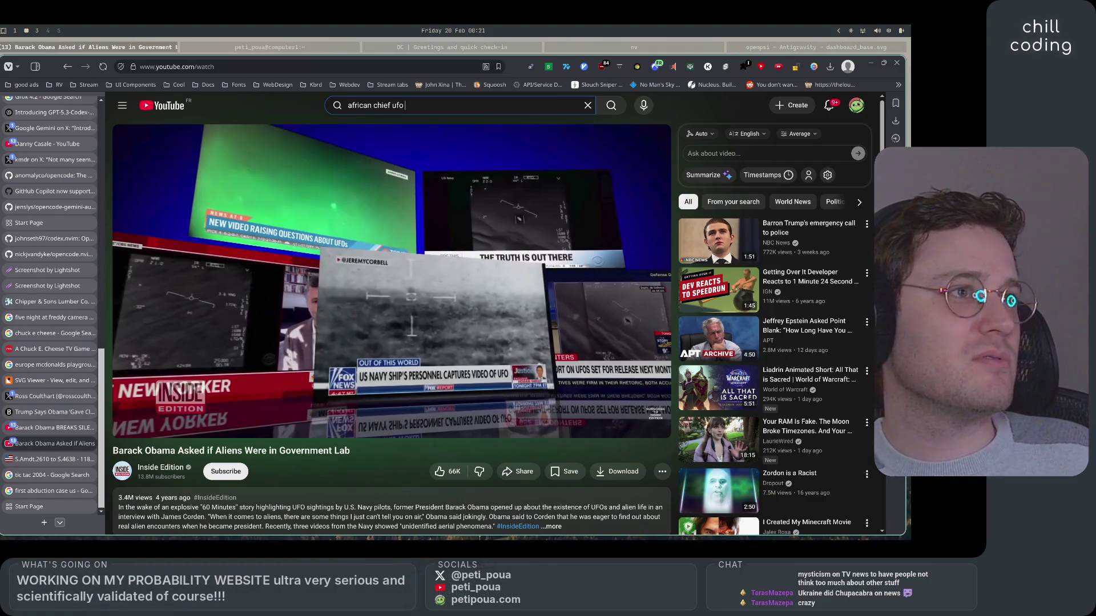
pyautogui.write('alien')
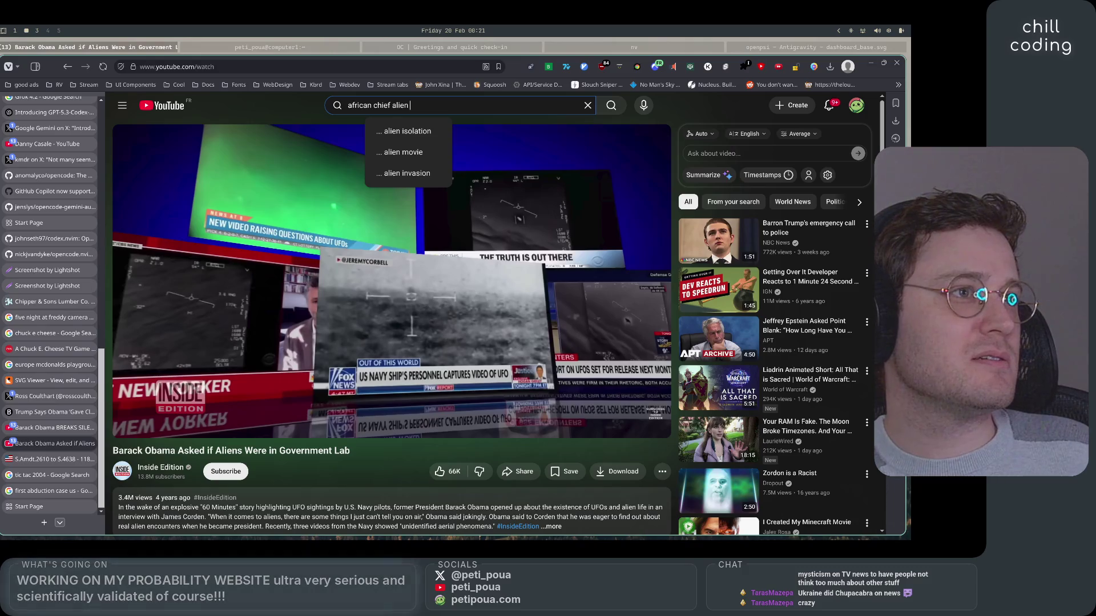
pyautogui.press('Return')
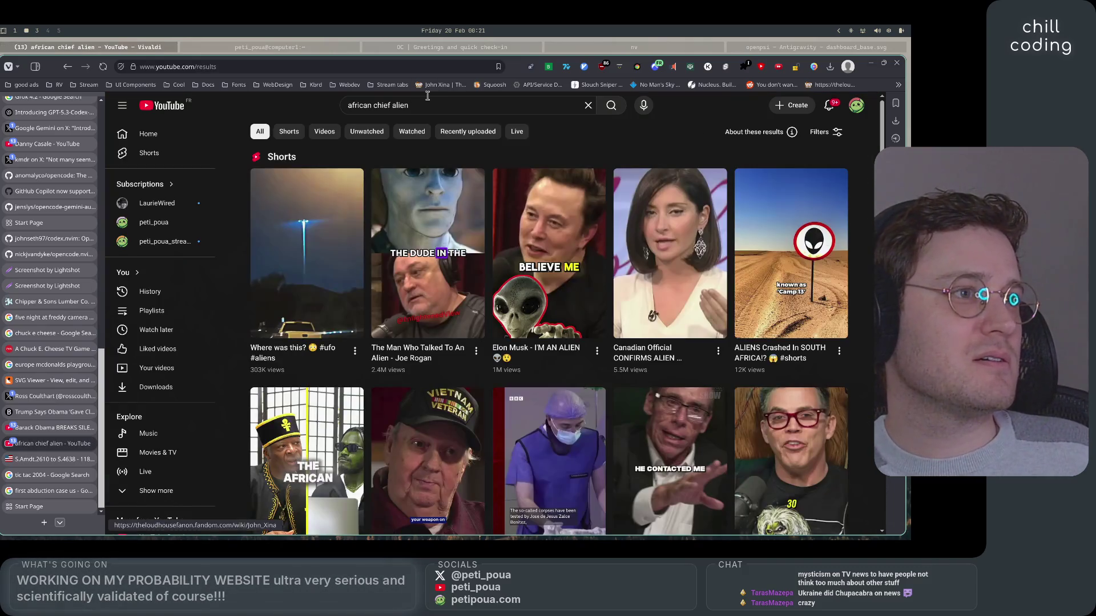
# - Refine the search to 'african chief alien old' and open the Credo Mutwa documentary
pyautogui.click(437, 100)
pyautogui.write('old')
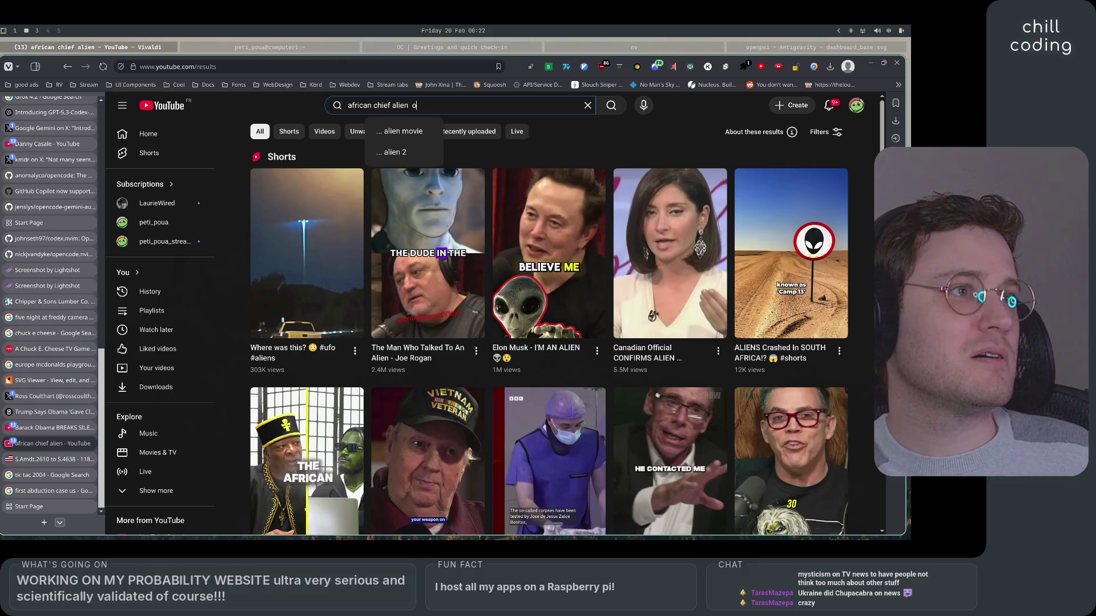
pyautogui.press('Return')
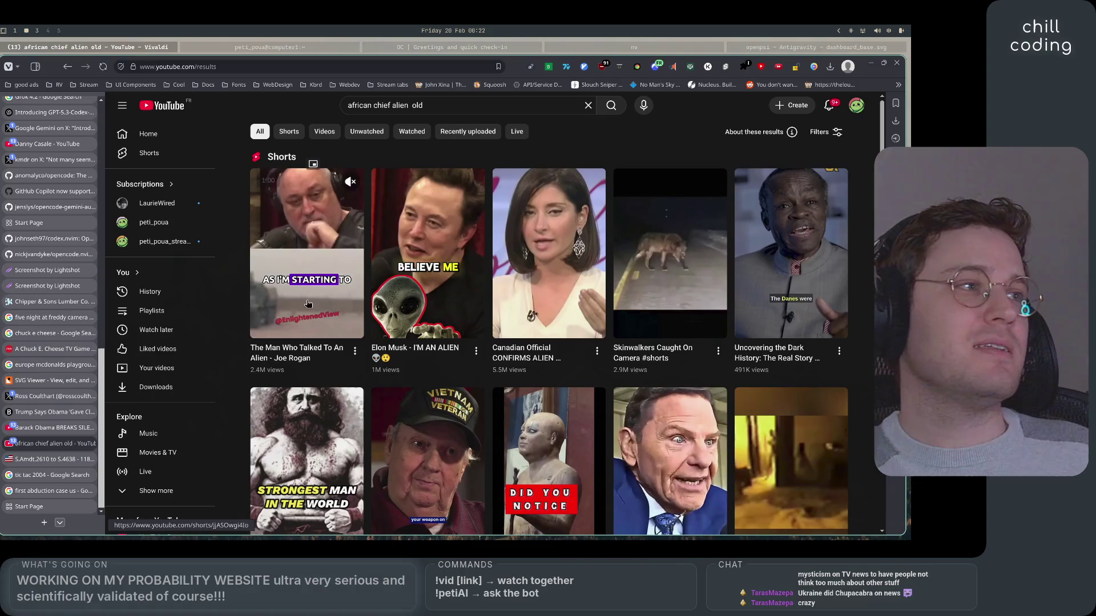
pyautogui.scroll(-15, 744, 342)
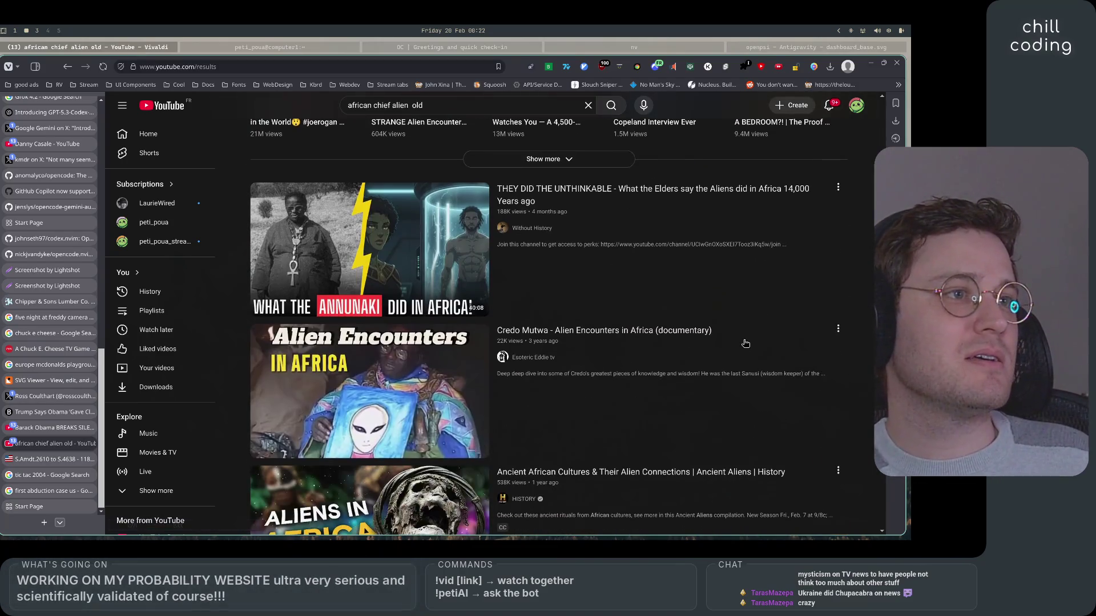
pyautogui.scroll(2, 744, 345)
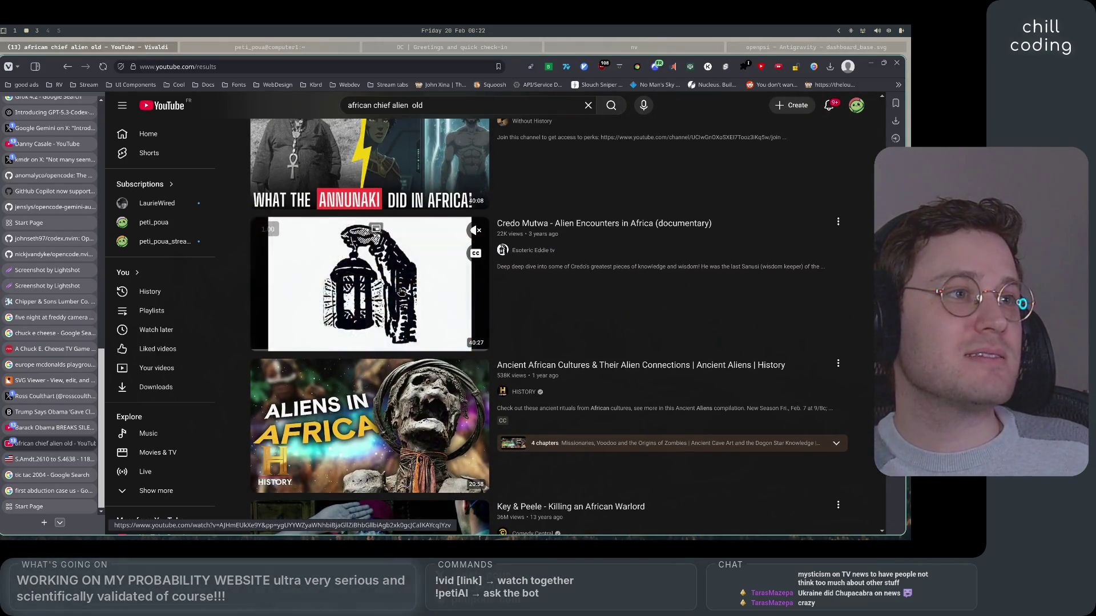
pyautogui.click(400, 292)
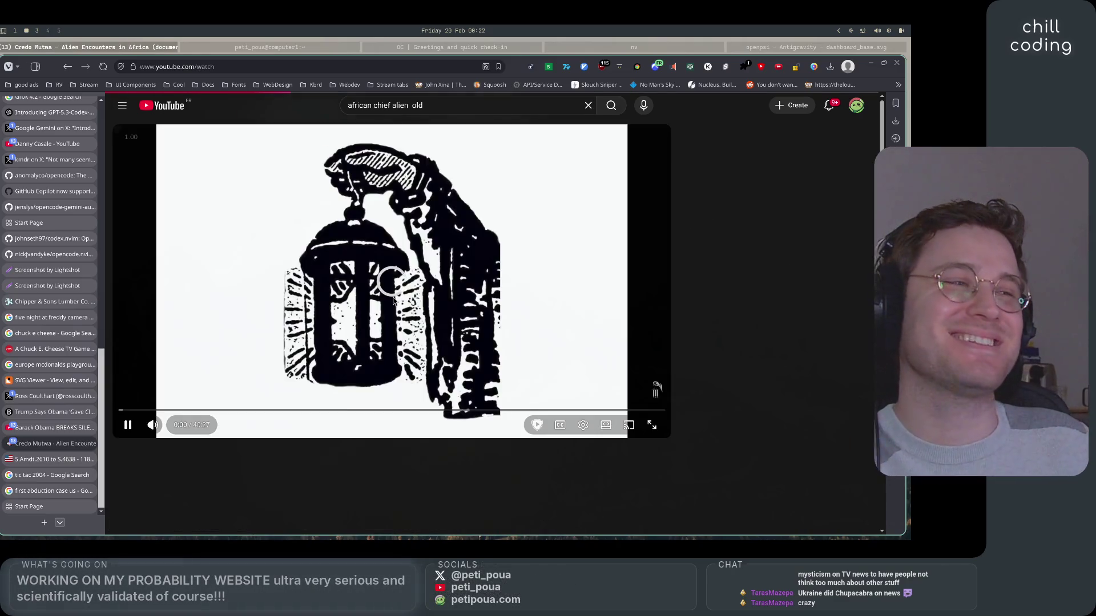
# - Skip the Credo Mutwa video ahead to 9:56 and play it until pausing at 10:00
pyautogui.click(392, 303)
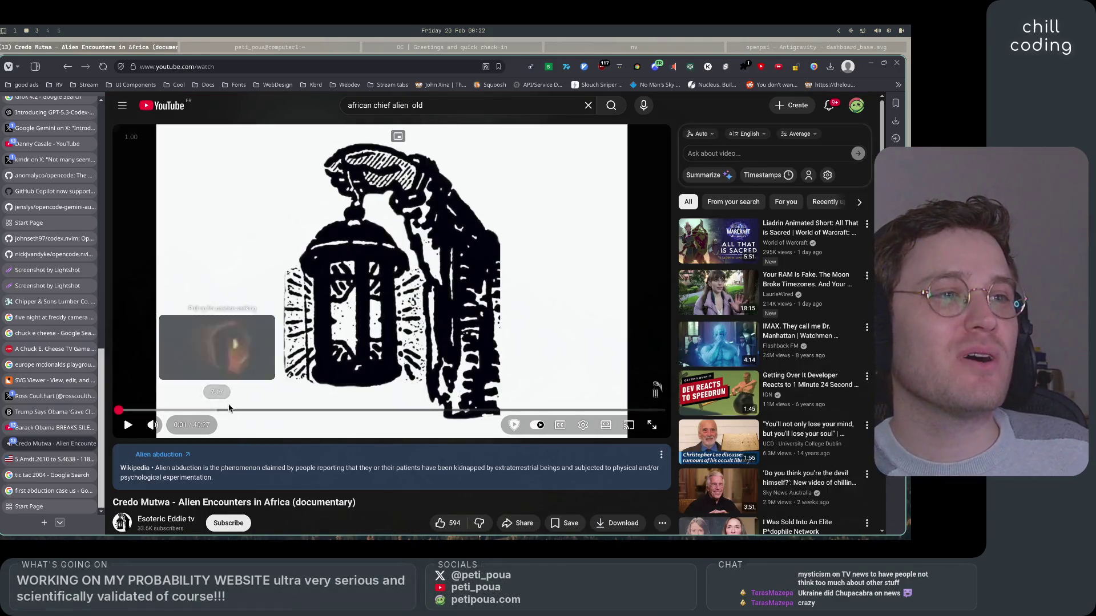
pyautogui.moveTo(244, 409); pyautogui.dragTo(254, 410)
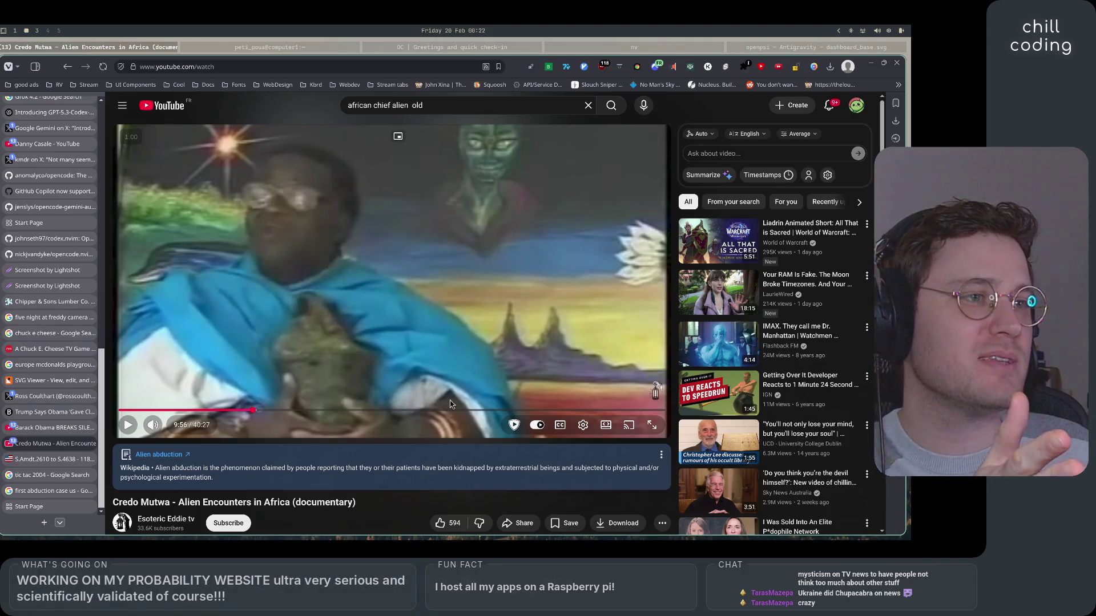
pyautogui.click(336, 309)
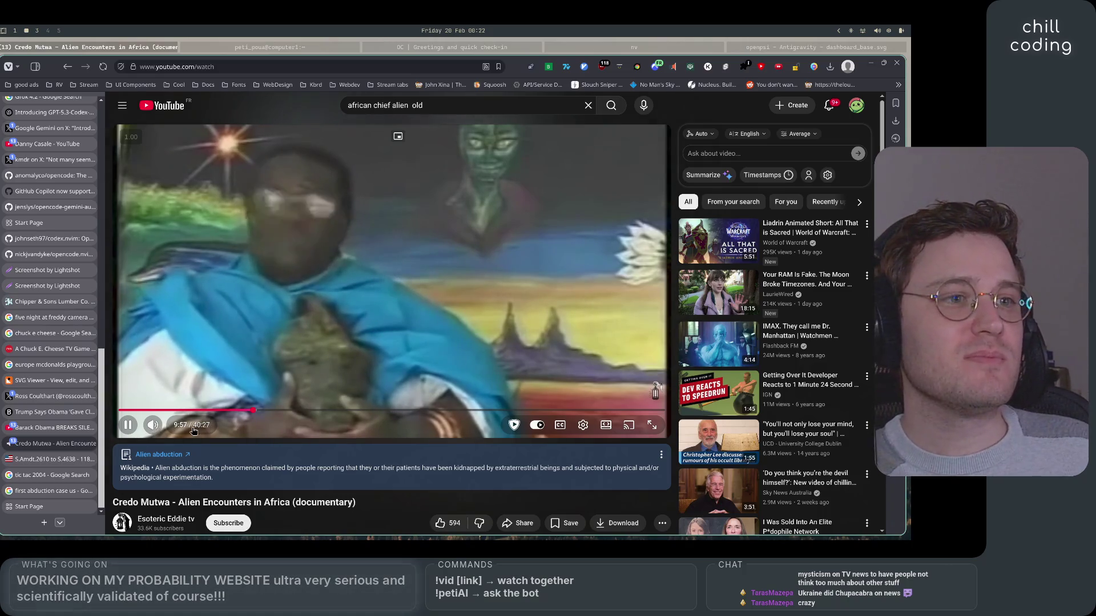
pyautogui.click(296, 228)
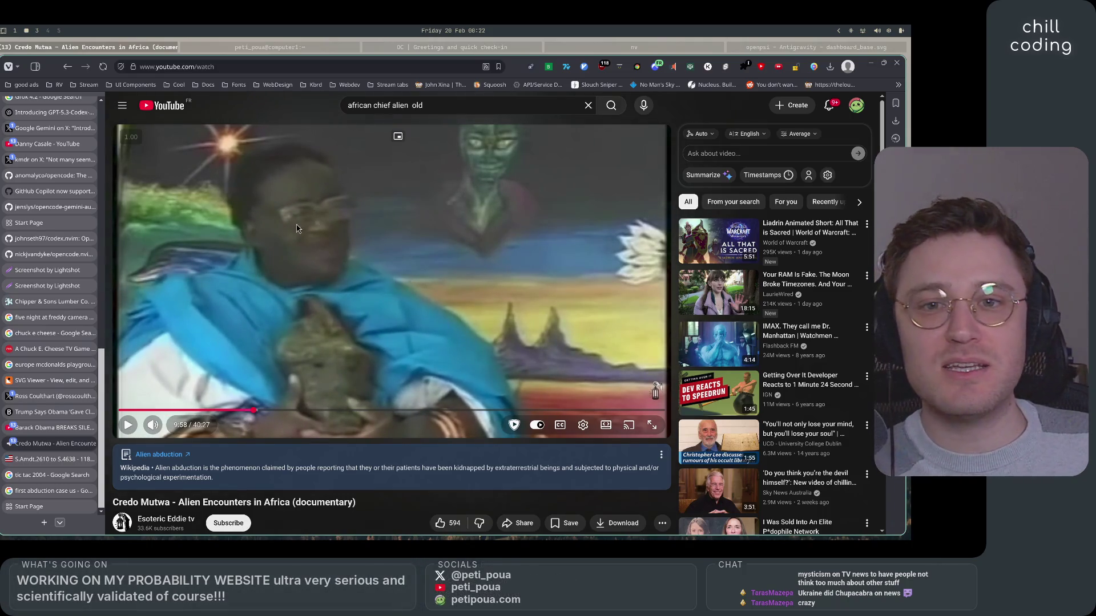
pyautogui.click(272, 259)
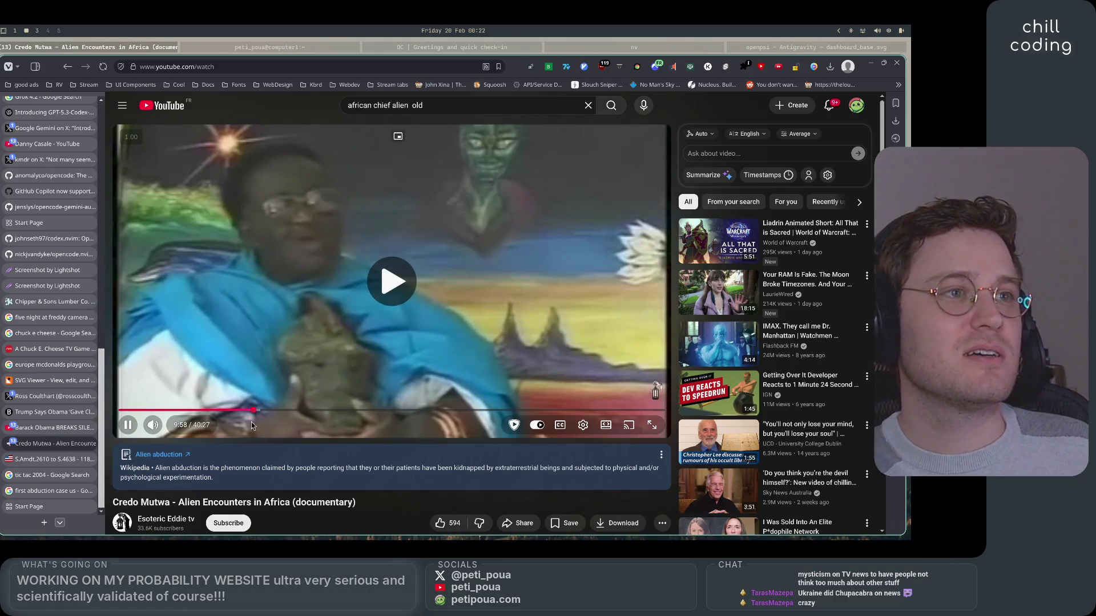
pyautogui.click(324, 349)
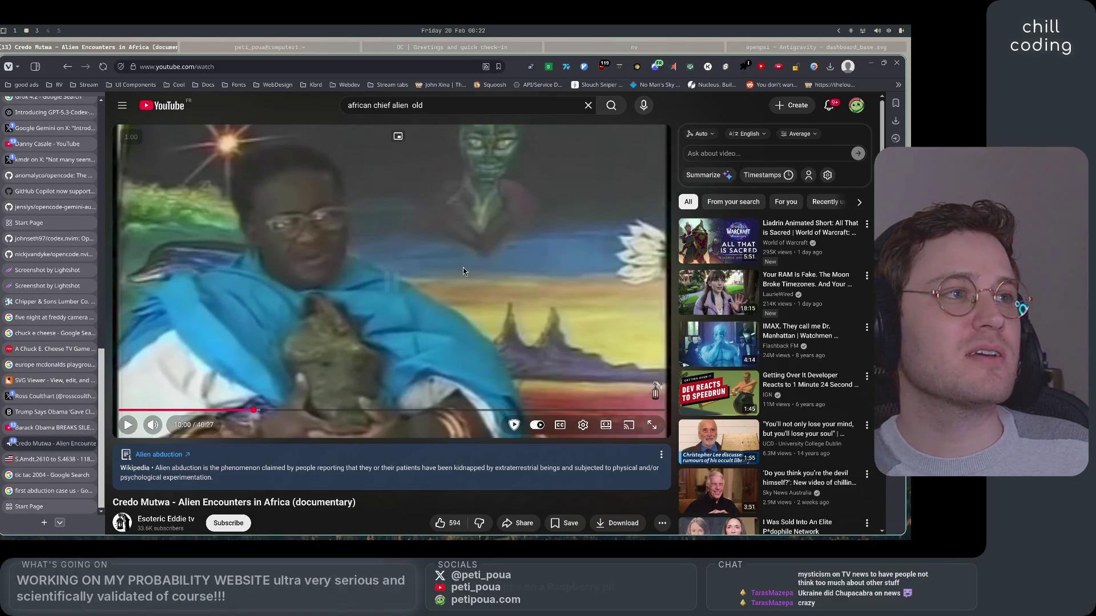